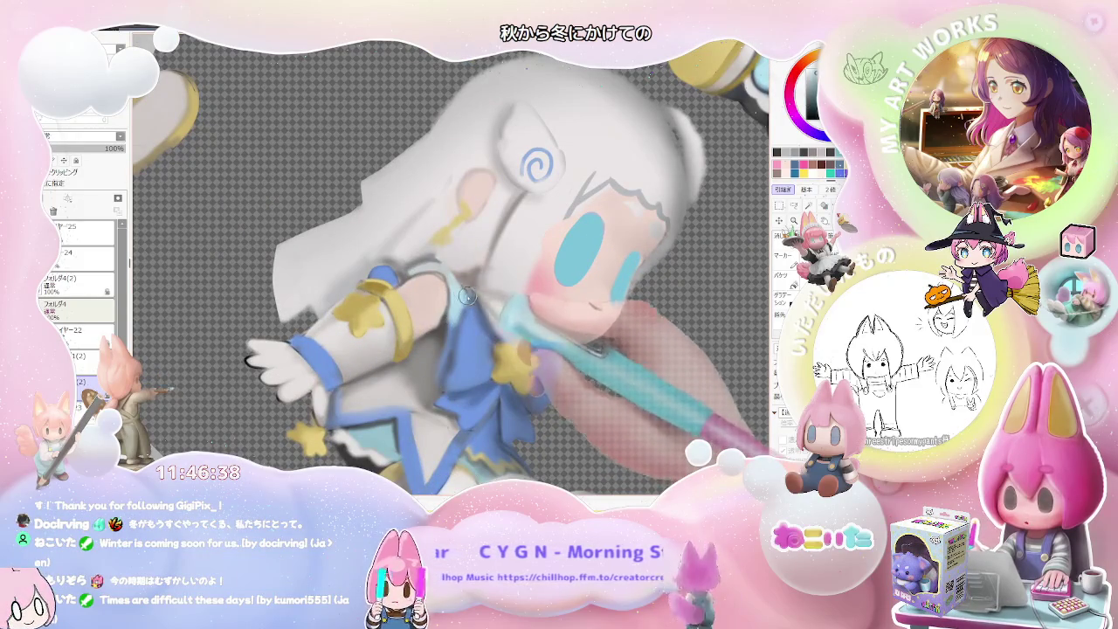
# - Level the sheet upright, then zoom in and tilt the canvas around the side-view figure
pyautogui.scroll(-2, 470, 298)
pyautogui.scroll(-2, 470, 298)
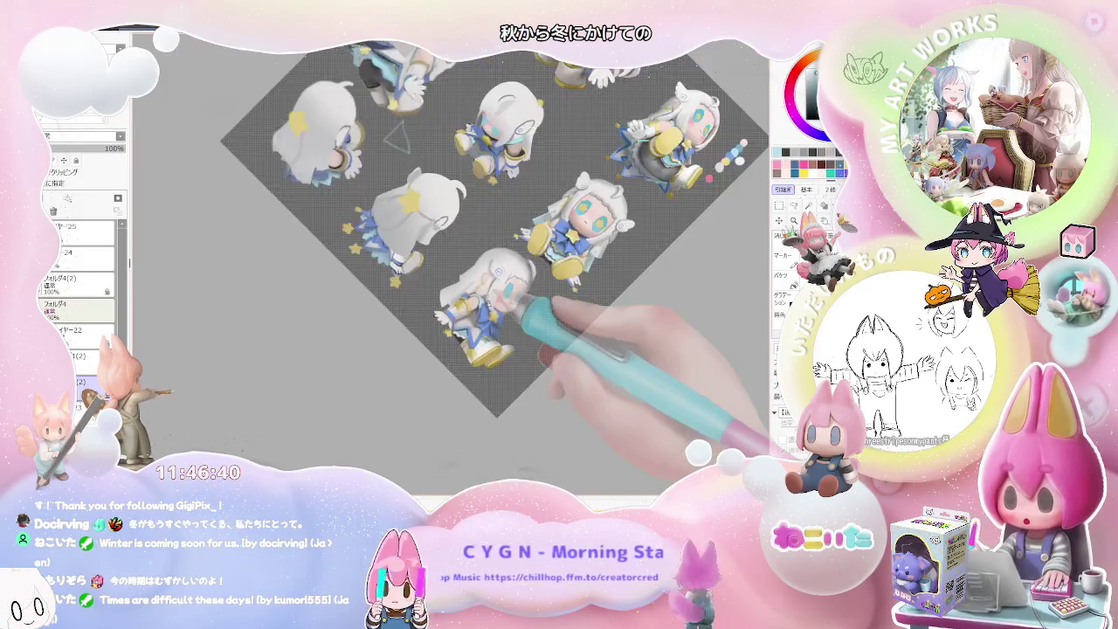
pyautogui.press('Home')
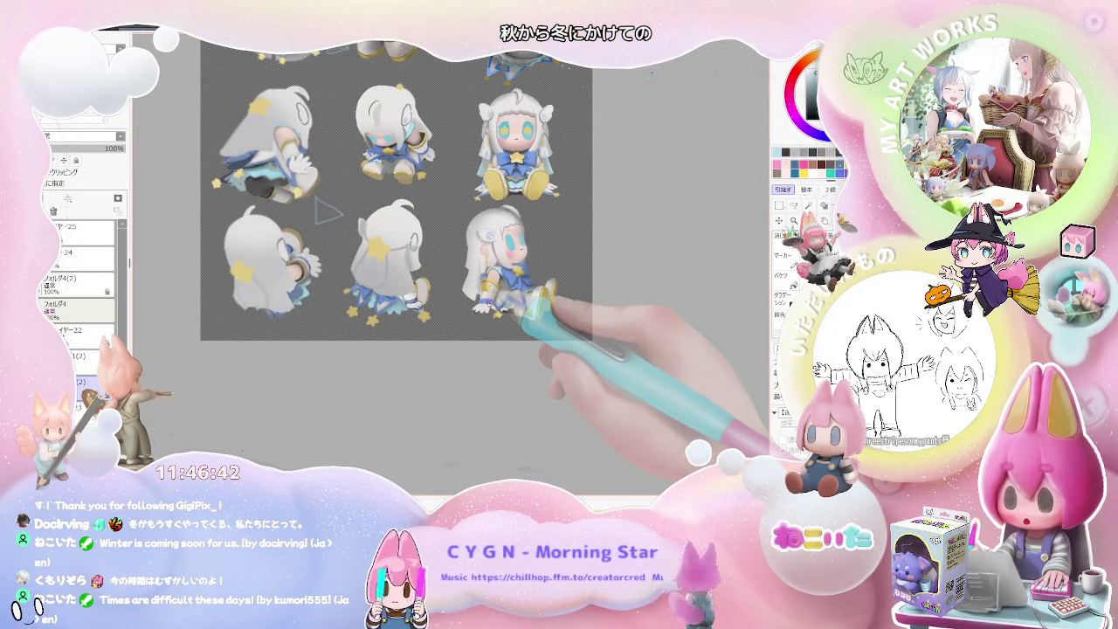
pyautogui.scroll(4, 517, 260)
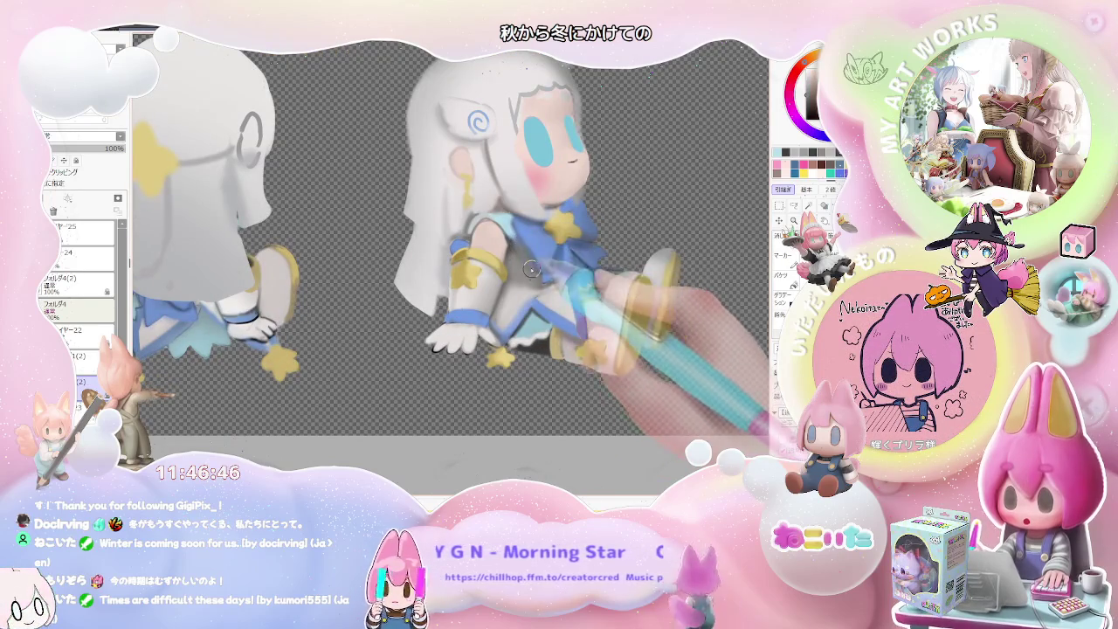
pyautogui.scroll(-2, 559, 288)
pyautogui.scroll(-2, 560, 287)
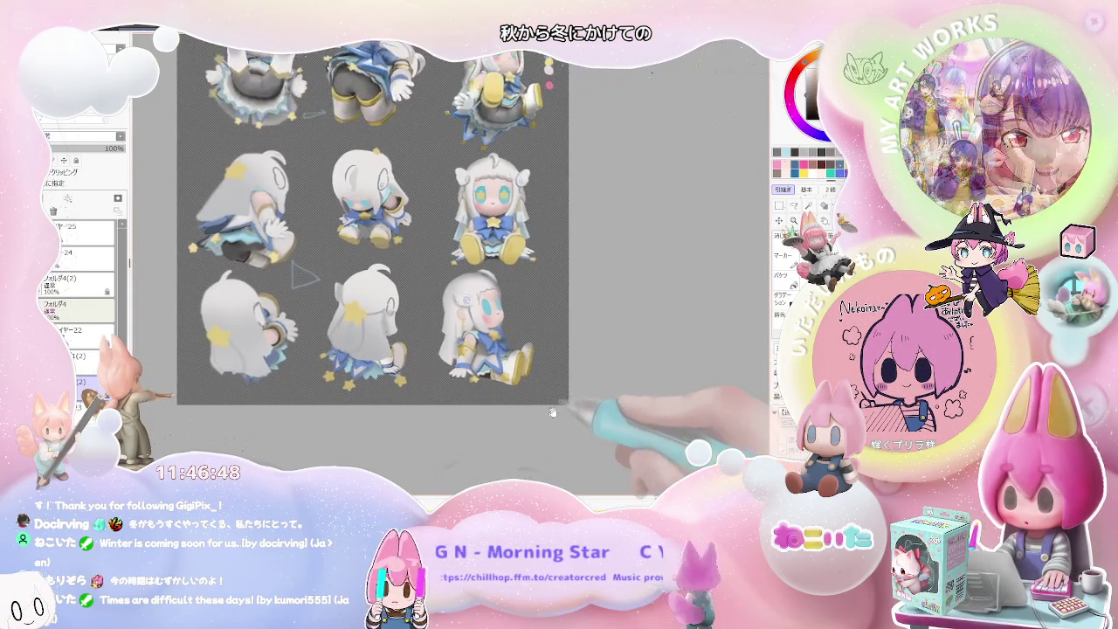
pyautogui.scroll(2, 559, 376)
pyautogui.scroll(2, 483, 379)
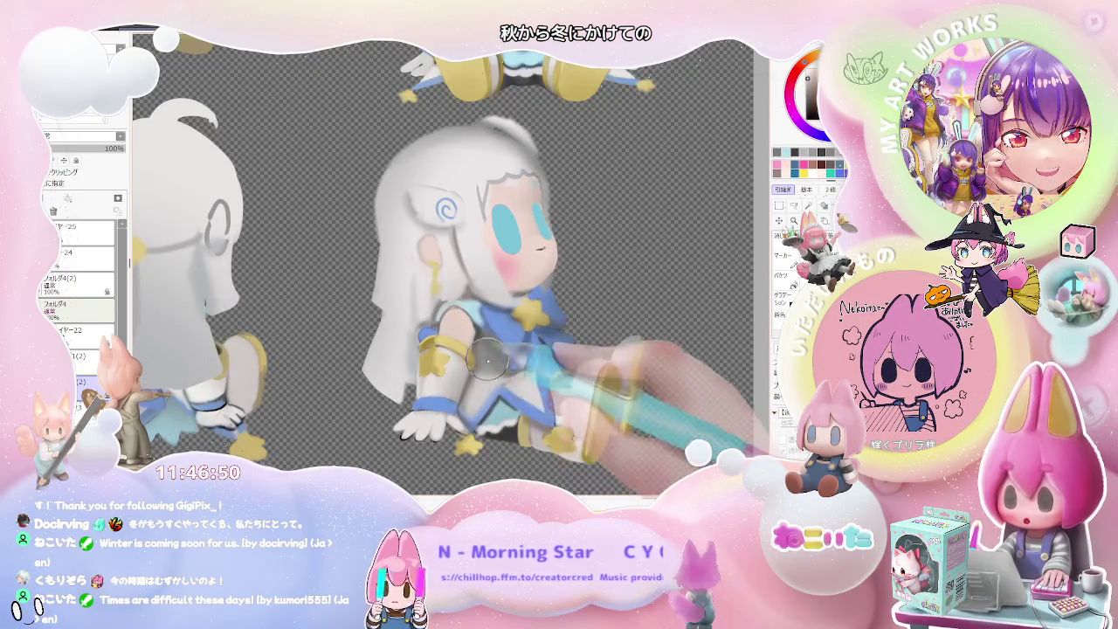
pyautogui.scroll(-2, 503, 371)
pyautogui.scroll(-1, 565, 372)
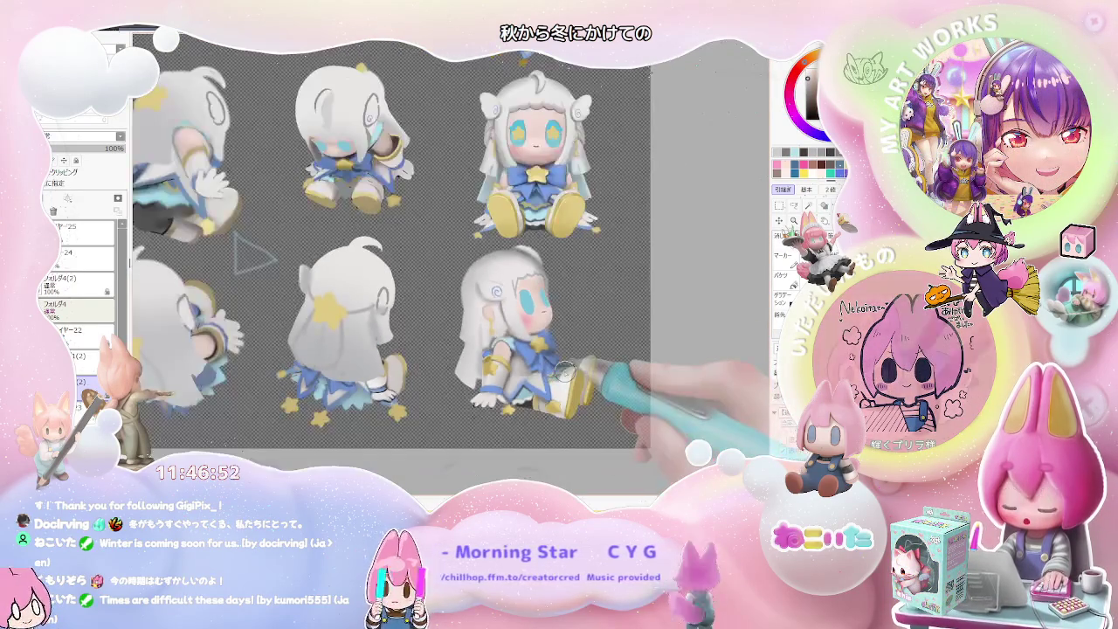
pyautogui.scroll(-1, 565, 374)
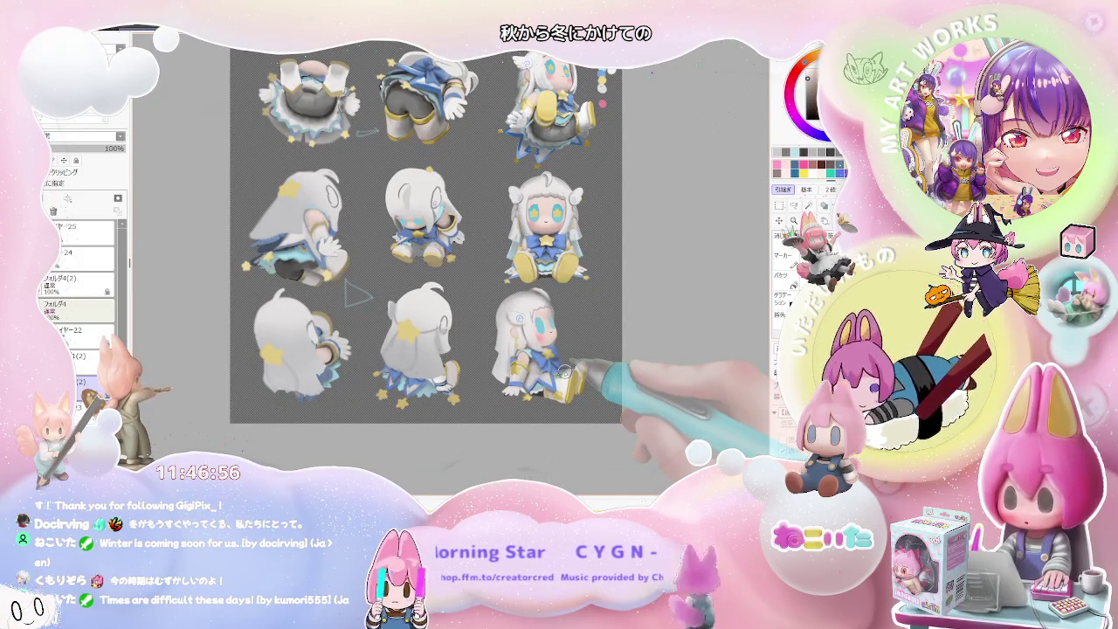
pyautogui.scroll(1, 564, 374)
pyautogui.scroll(1, 542, 358)
pyautogui.scroll(1, 522, 343)
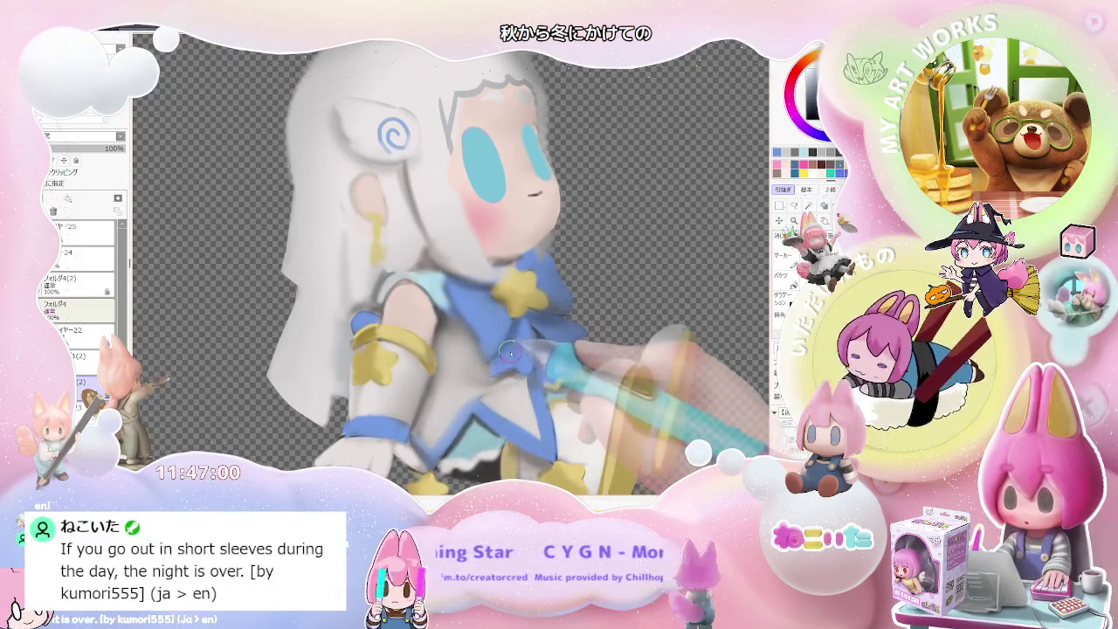
pyautogui.scroll(-1, 502, 364)
pyautogui.scroll(-1, 520, 337)
pyautogui.moveTo(521, 338); pyautogui.dragTo(448, 350)
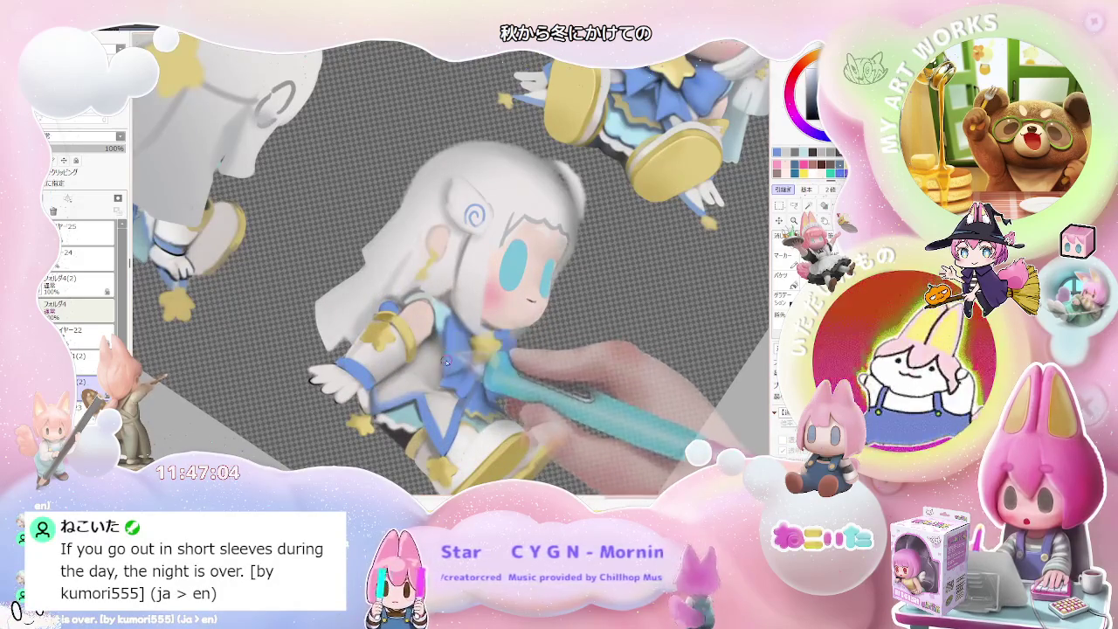
pyautogui.scroll(-2, 444, 358)
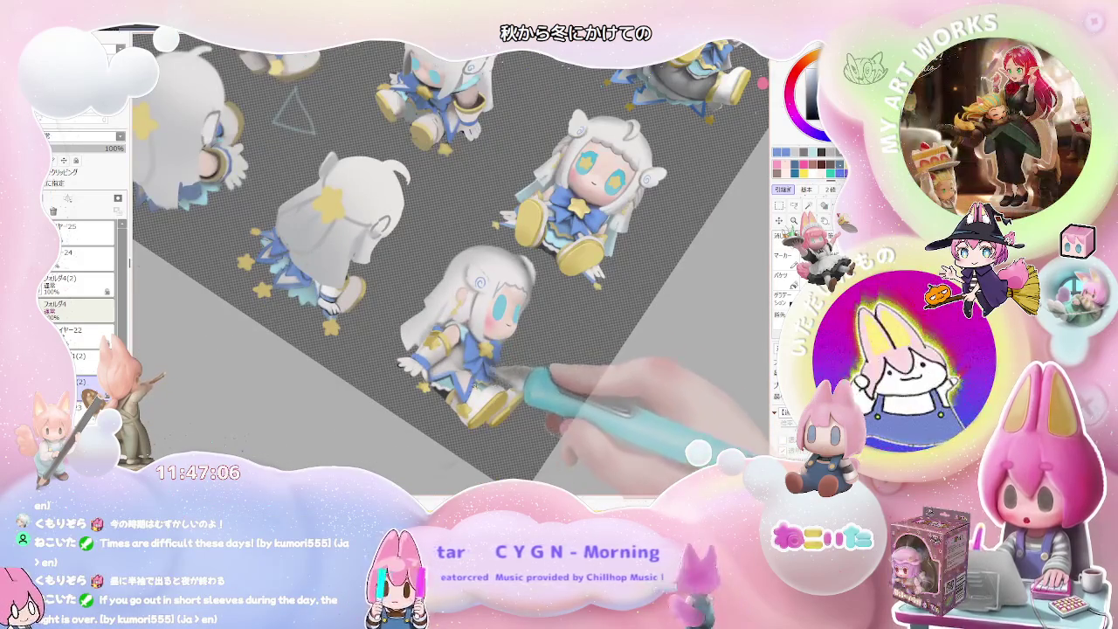
pyautogui.scroll(2, 438, 396)
pyautogui.scroll(2, 438, 395)
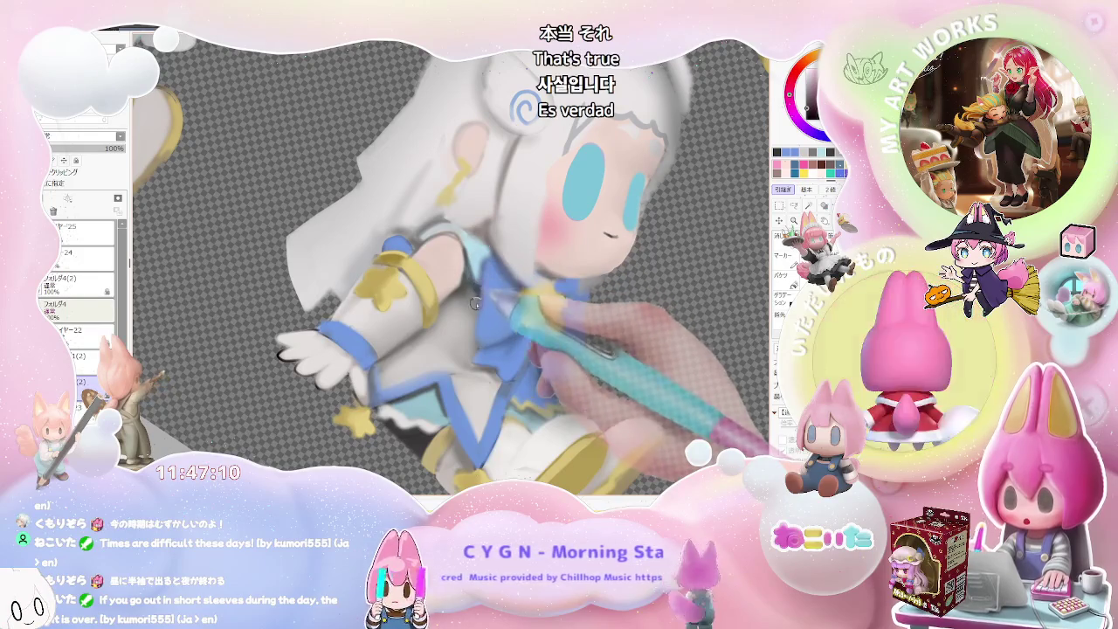
pyautogui.scroll(-1, 477, 295)
pyautogui.scroll(-1, 524, 349)
pyautogui.scroll(-1, 559, 393)
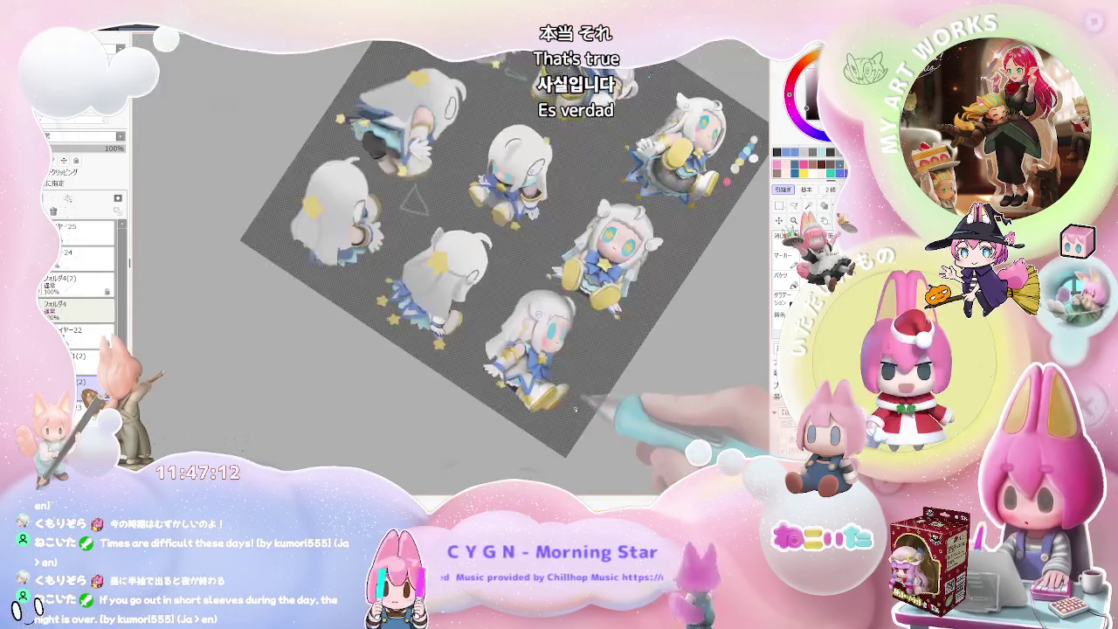
pyautogui.scroll(1, 559, 402)
pyautogui.scroll(2, 515, 389)
pyautogui.scroll(2, 472, 371)
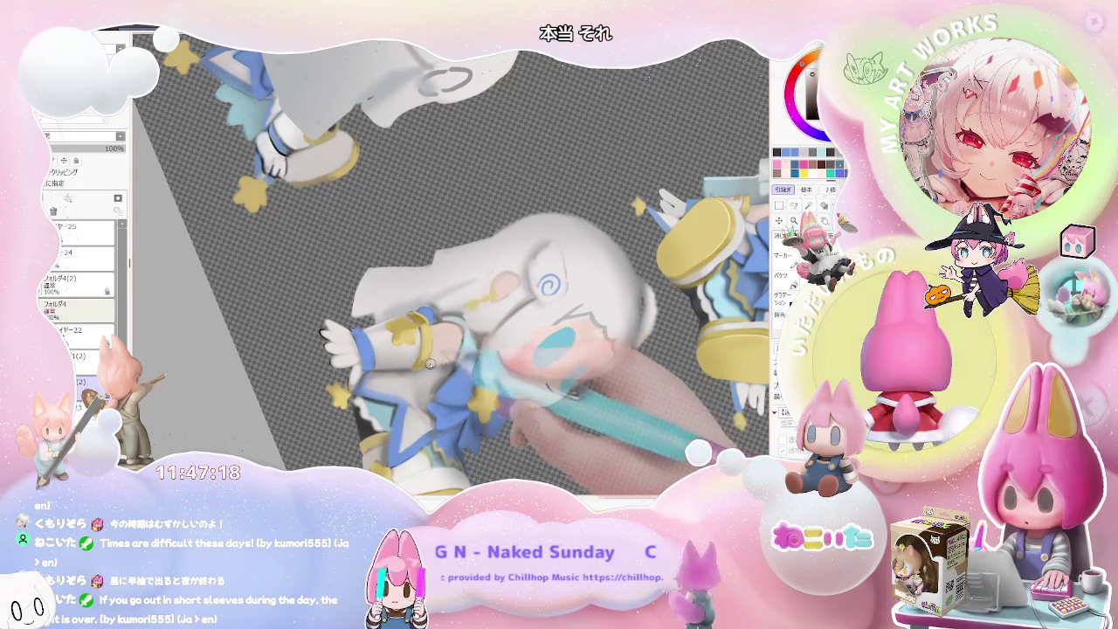
pyautogui.scroll(-2, 435, 362)
pyautogui.scroll(-2, 524, 375)
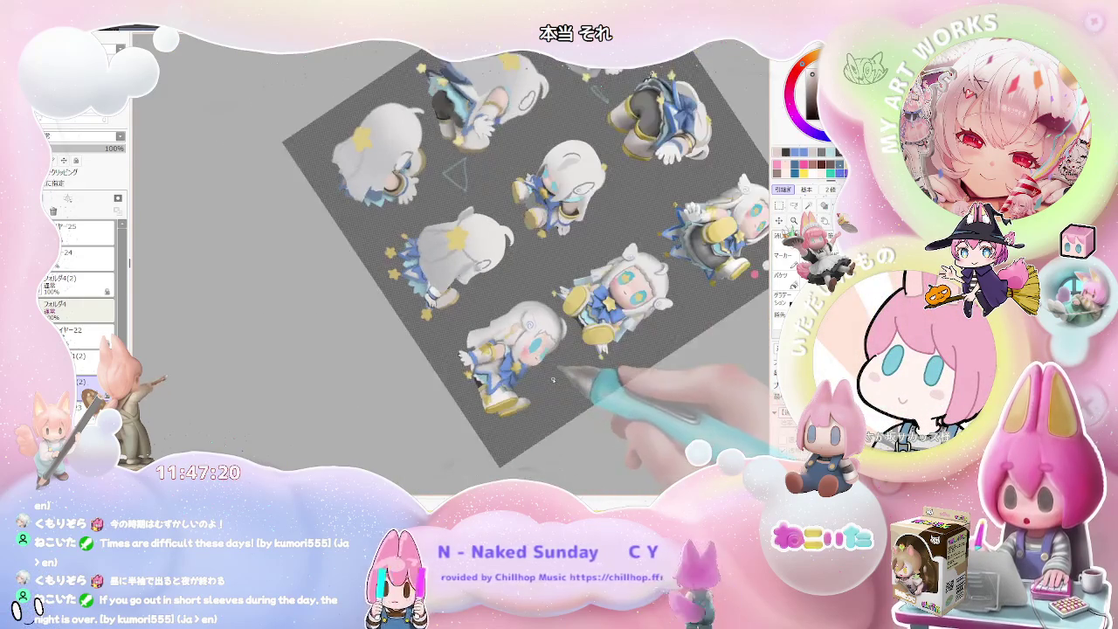
pyautogui.scroll(1, 551, 380)
pyautogui.scroll(2, 542, 371)
pyautogui.scroll(2, 524, 349)
pyautogui.scroll(1, 509, 323)
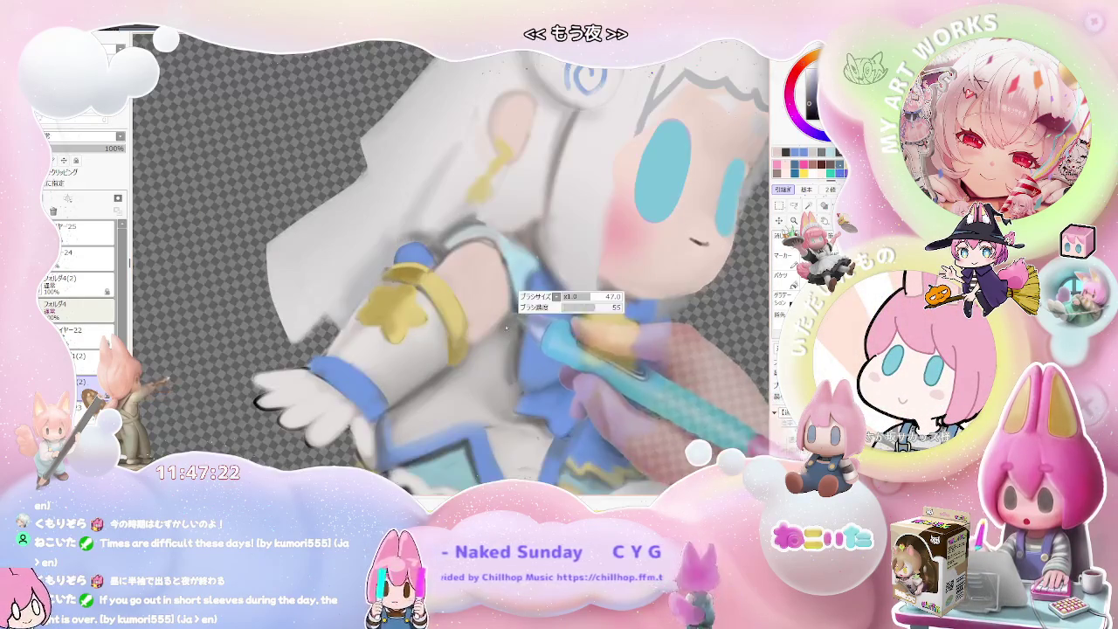
# - Enlarge the brush with ] for broader shading and zoom out over the tilted sheet
pyautogui.scroll(-1, 510, 324)
pyautogui.press(']')
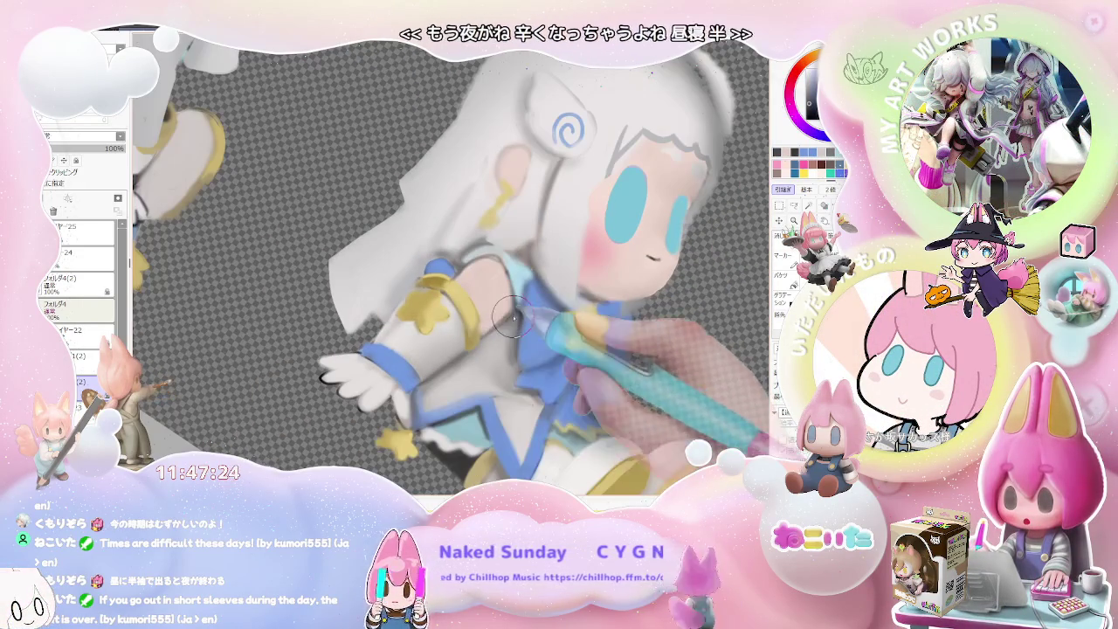
pyautogui.scroll(-1, 492, 341)
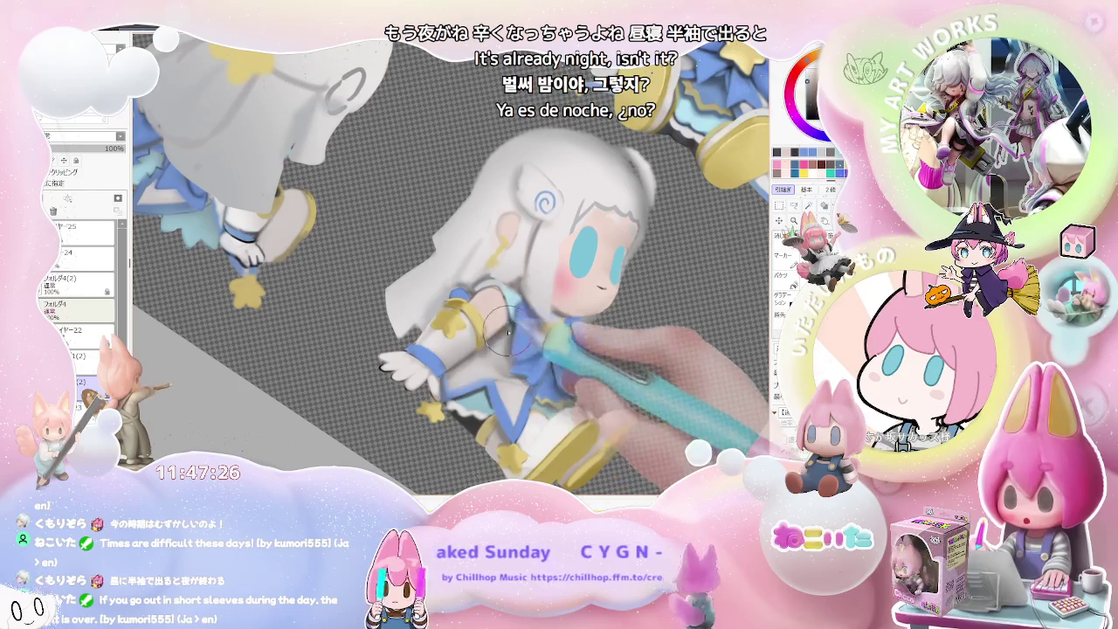
pyautogui.scroll(-1, 476, 363)
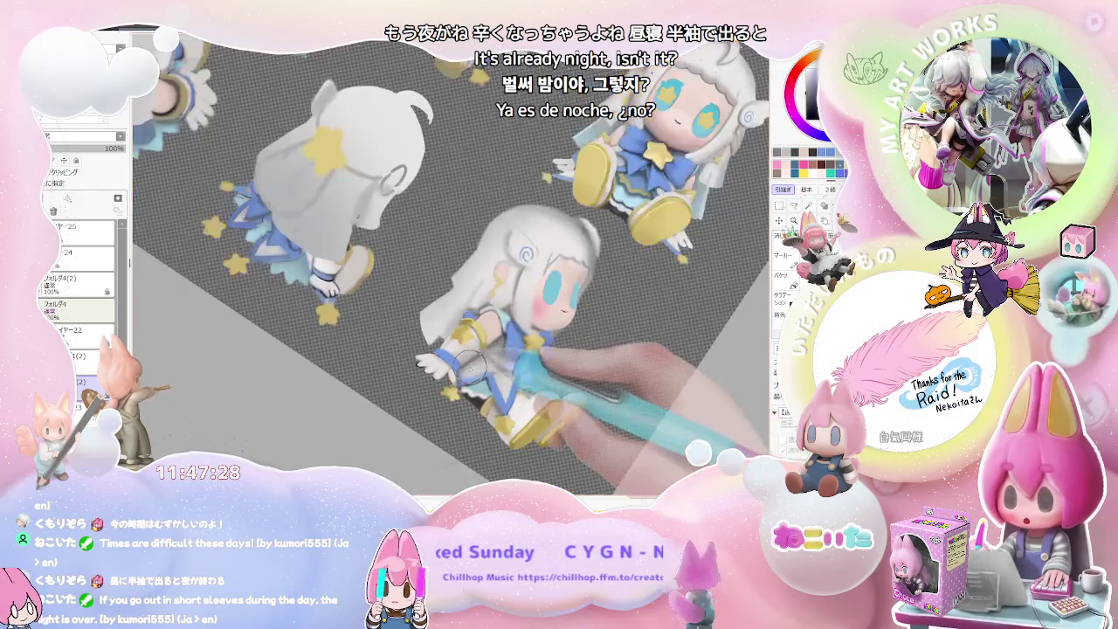
pyautogui.scroll(-1, 473, 363)
pyautogui.scroll(-1, 541, 402)
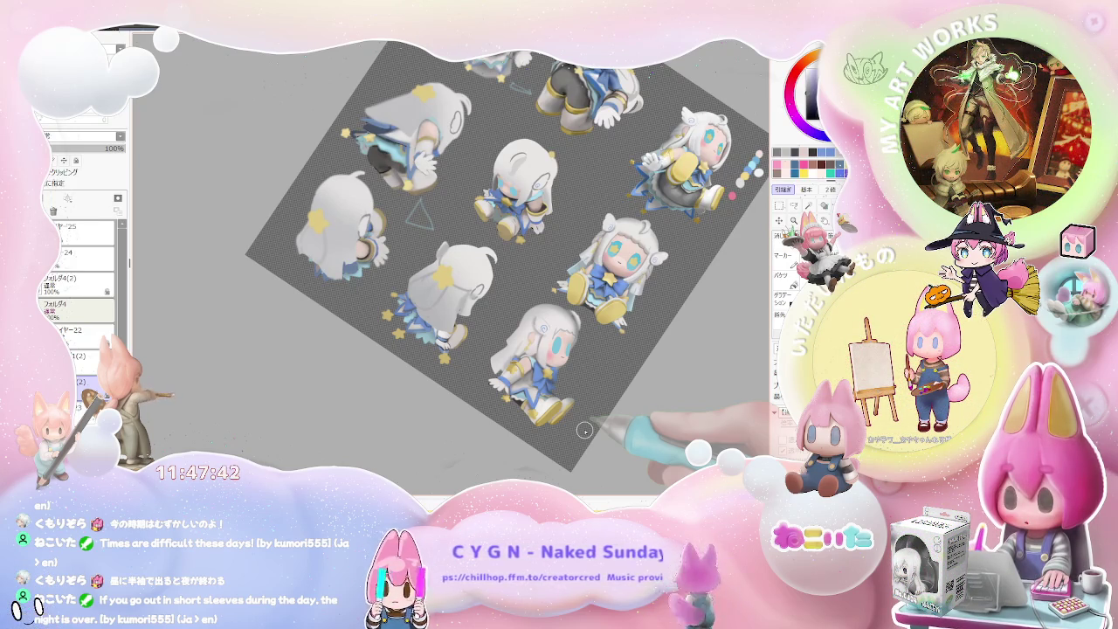
# - Return the canvas to upright and flip the view horizontally to check the nine figures
pyautogui.press('Home')
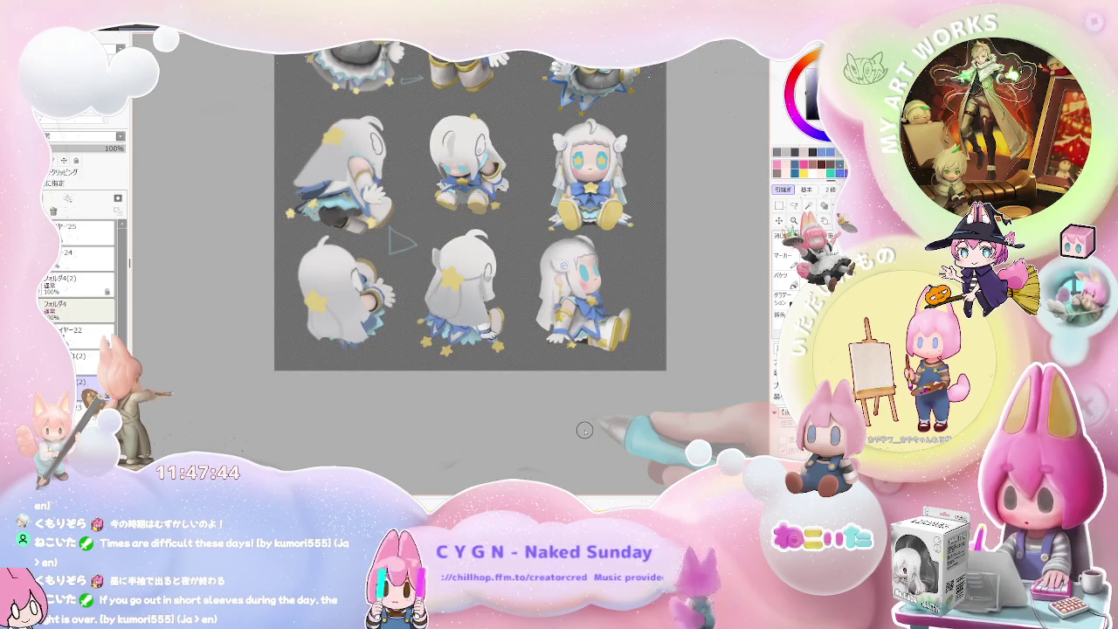
pyautogui.press('h')
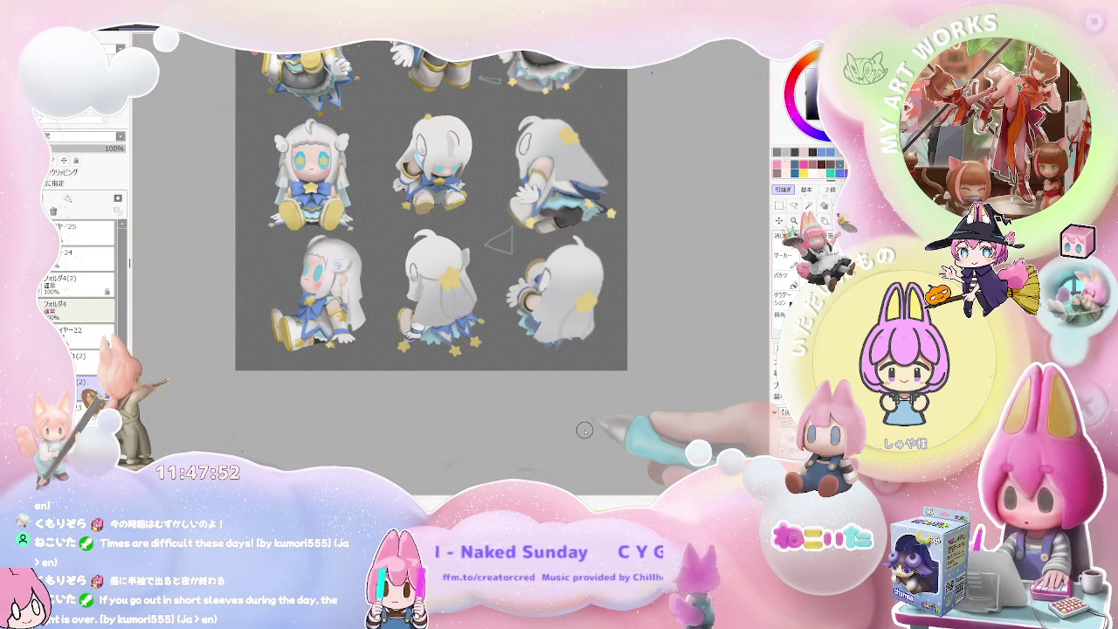
pyautogui.scroll(5, 307, 315)
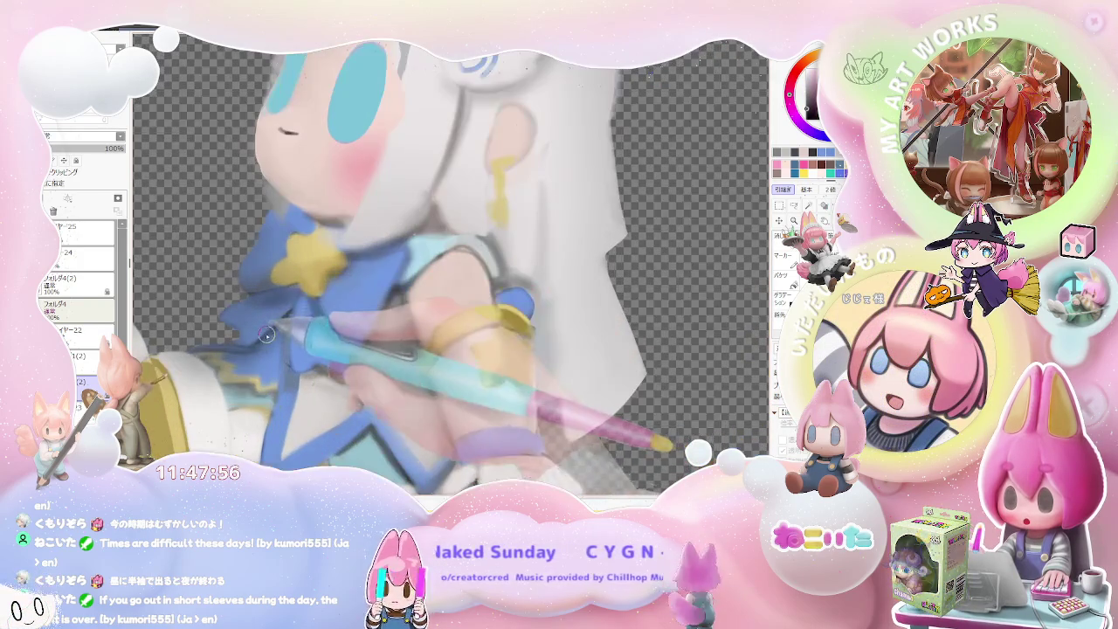
pyautogui.scroll(1, 288, 314)
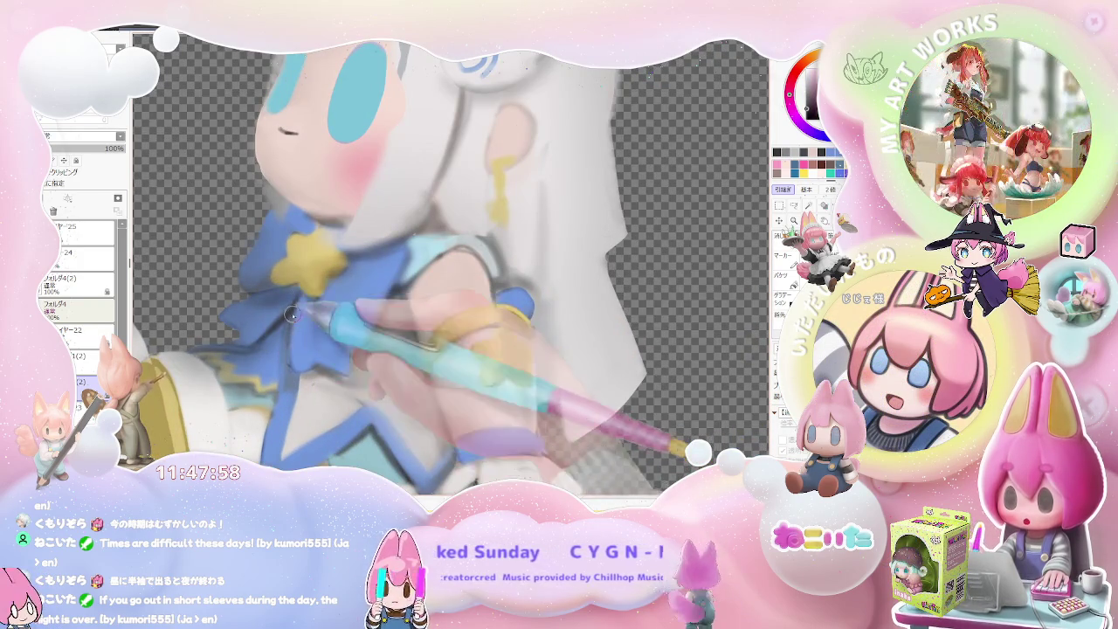
pyautogui.scroll(-1, 306, 374)
pyautogui.scroll(-3, 306, 373)
pyautogui.scroll(-1, 306, 374)
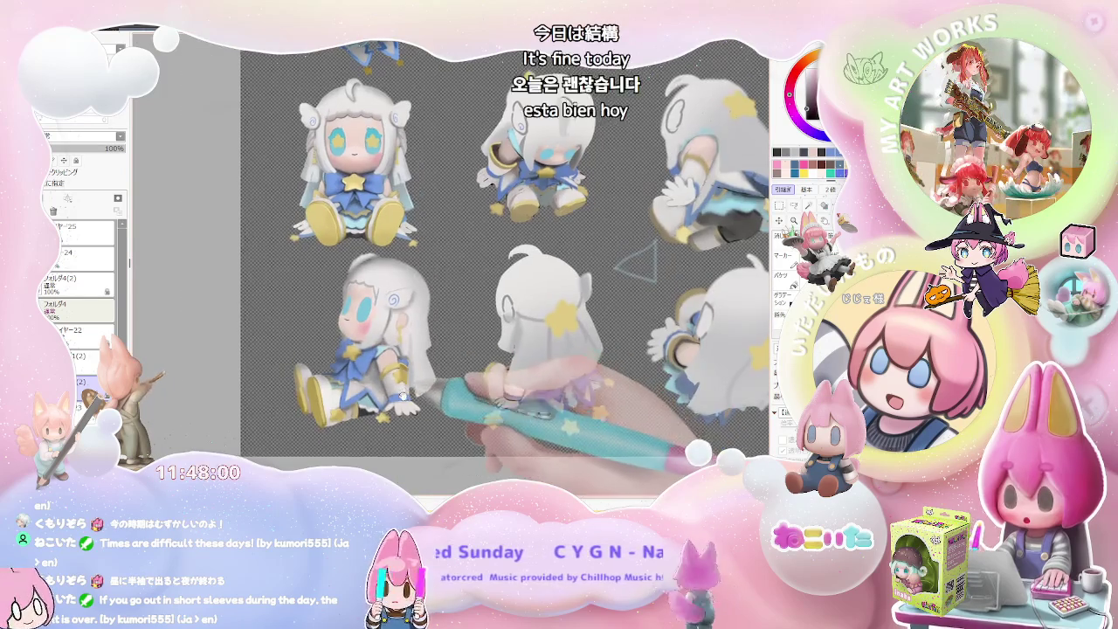
pyautogui.scroll(-1, 436, 389)
pyautogui.scroll(2, 367, 365)
pyautogui.scroll(3, 368, 365)
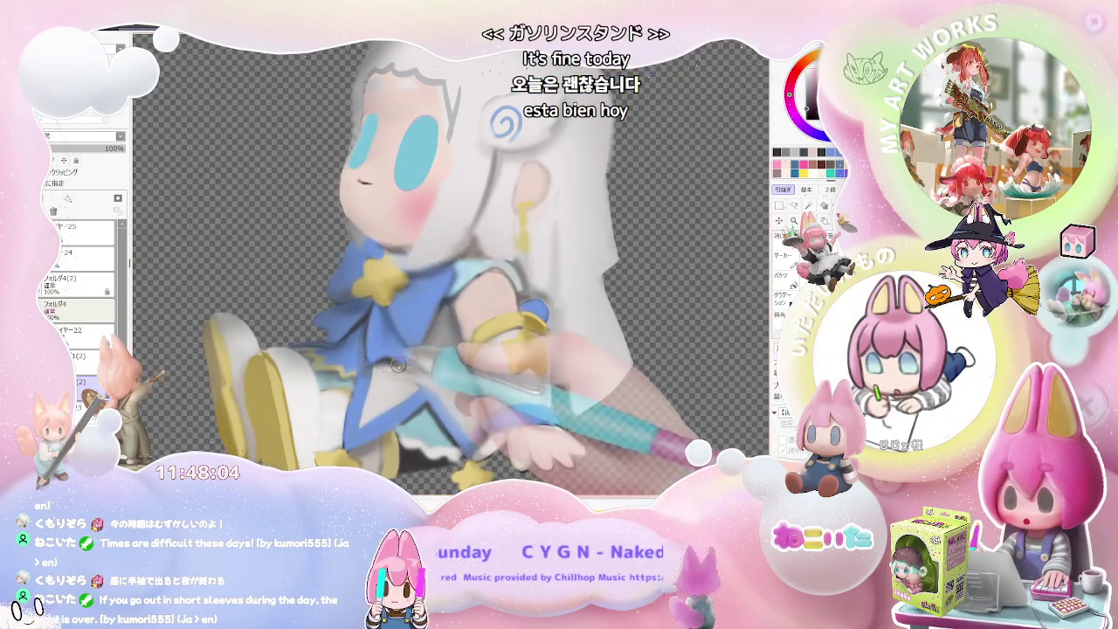
pyautogui.scroll(-1, 405, 346)
pyautogui.scroll(-1, 406, 345)
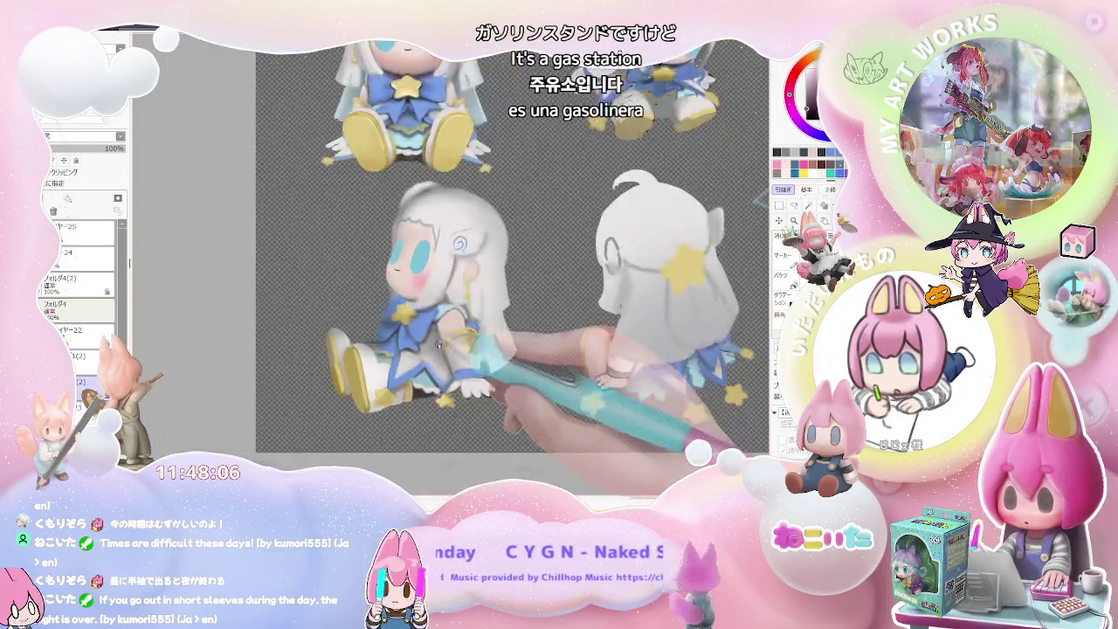
pyautogui.scroll(-2, 405, 345)
pyautogui.scroll(2, 373, 332)
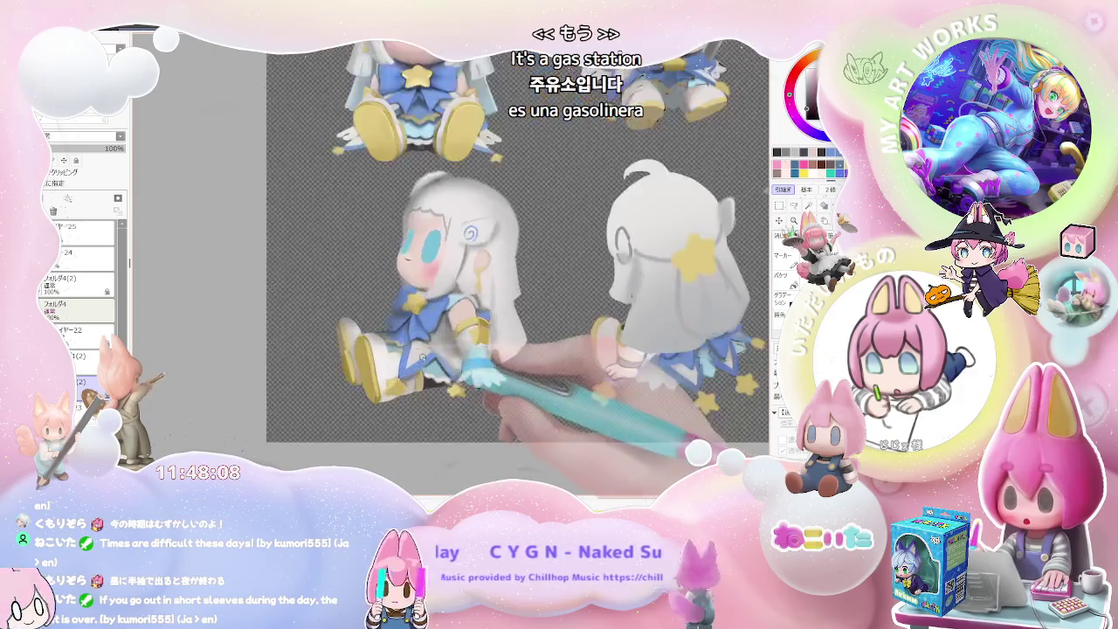
pyautogui.scroll(1, 373, 333)
pyautogui.scroll(1, 373, 333)
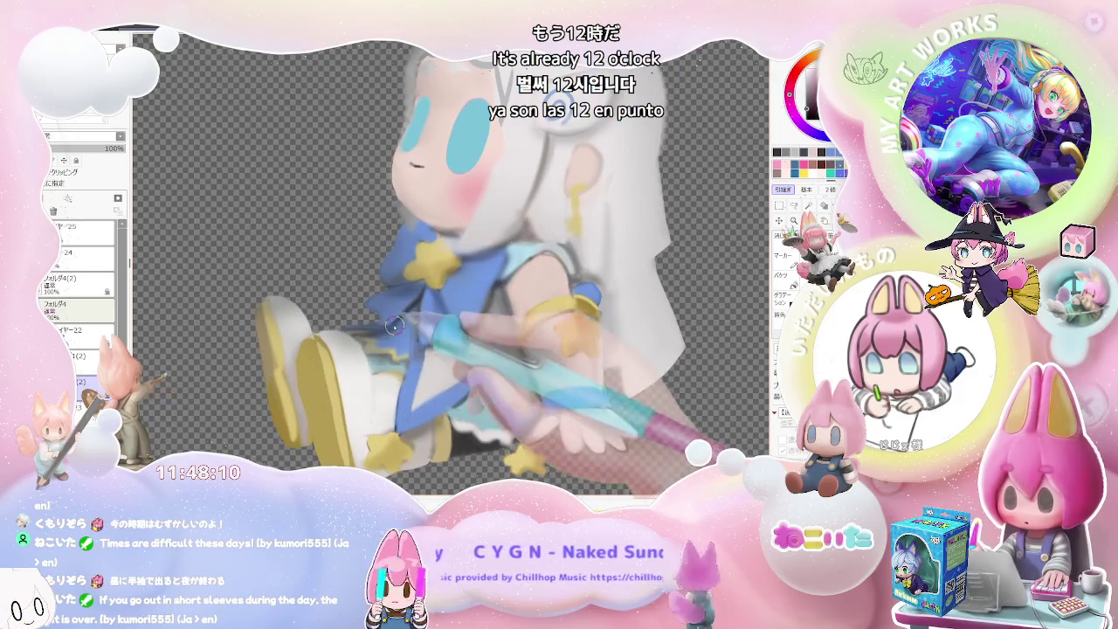
pyautogui.scroll(-1, 409, 318)
pyautogui.scroll(-1, 415, 315)
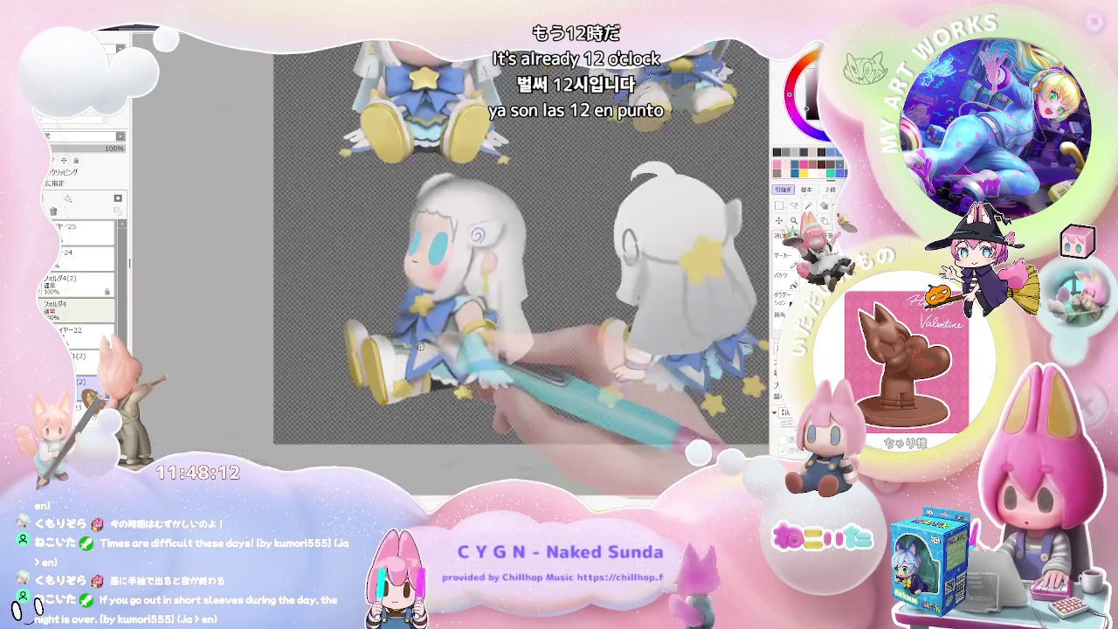
pyautogui.scroll(-1, 611, 358)
pyautogui.scroll(1, 564, 378)
pyautogui.scroll(-1, 563, 378)
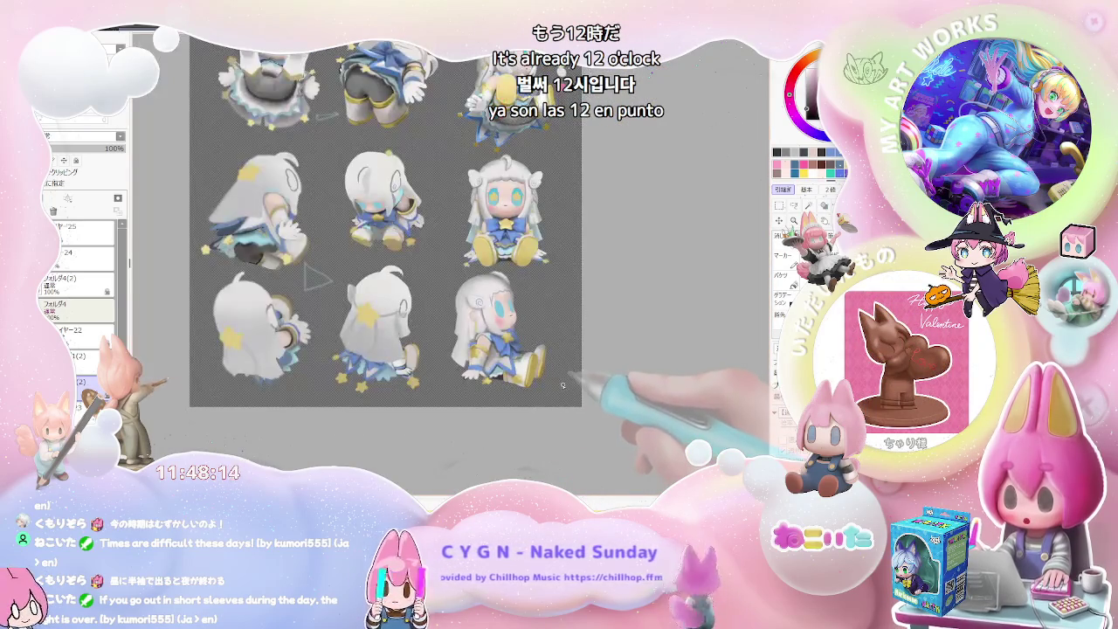
# - Zoom in around the side-view figure's blue bow to shade it, then level the tilted view
pyautogui.scroll(1, 563, 384)
pyautogui.scroll(1, 489, 367)
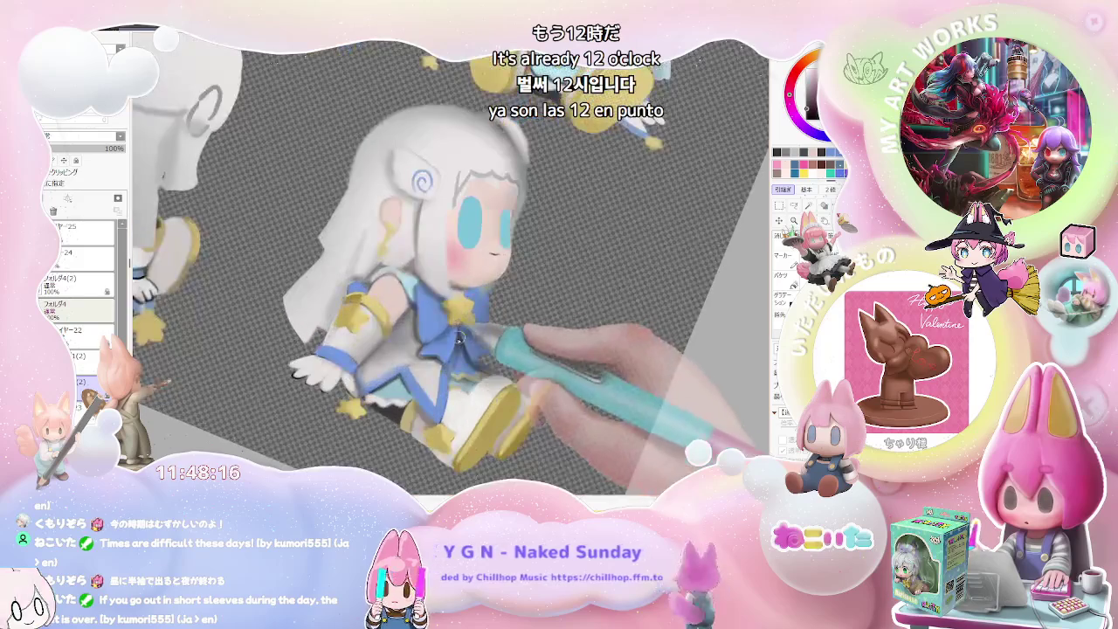
pyautogui.scroll(1, 463, 355)
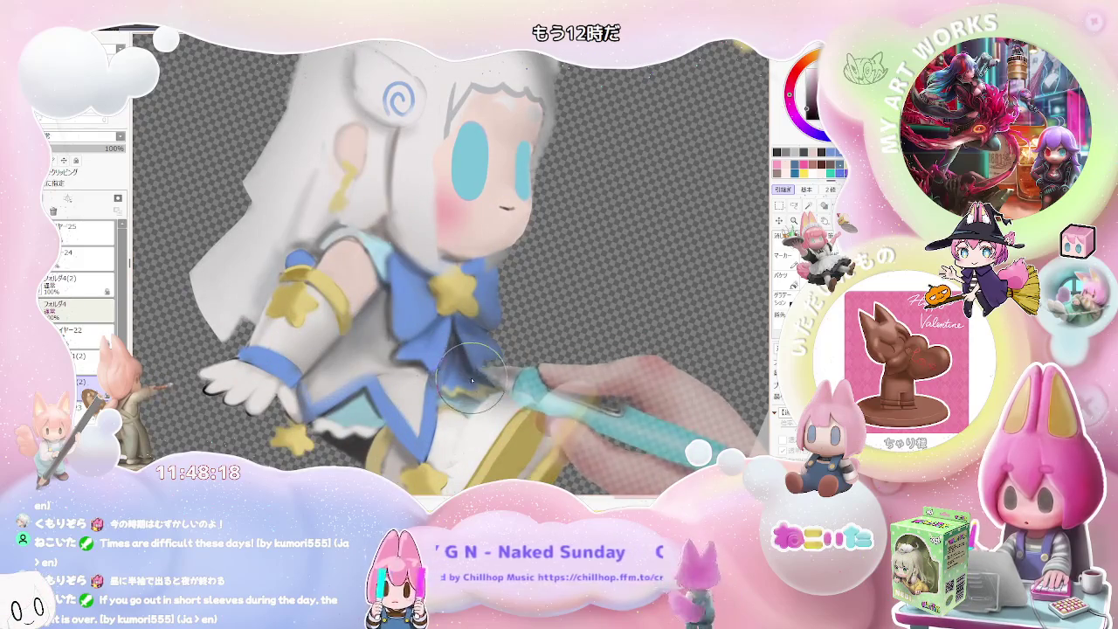
pyautogui.scroll(-1, 476, 383)
pyautogui.scroll(-1, 515, 397)
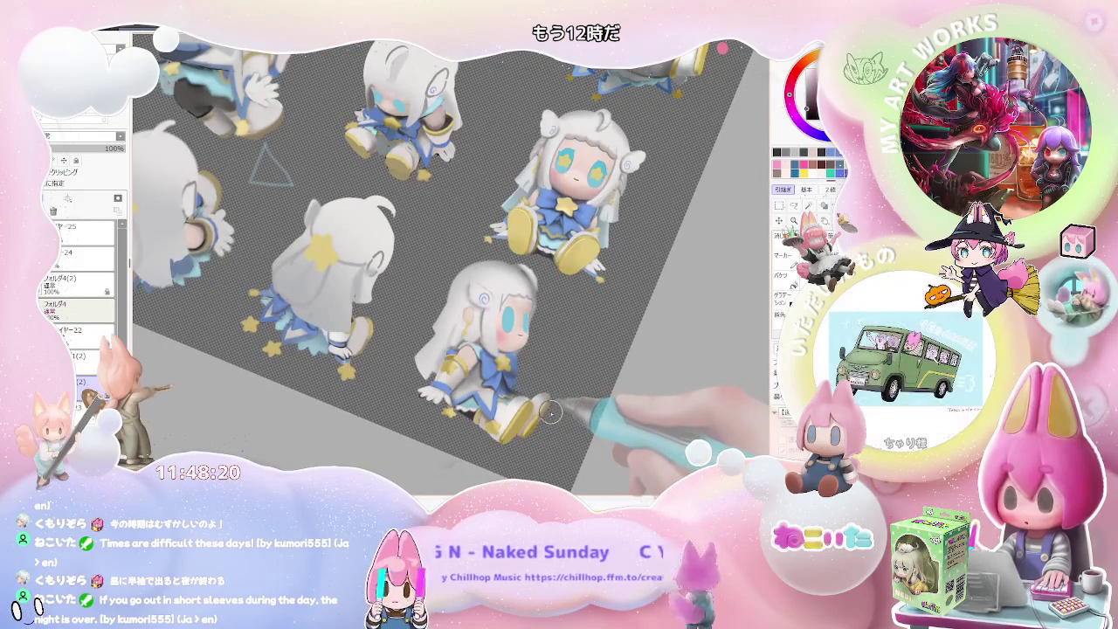
pyautogui.scroll(1, 550, 412)
pyautogui.scroll(1, 489, 402)
pyautogui.scroll(1, 417, 391)
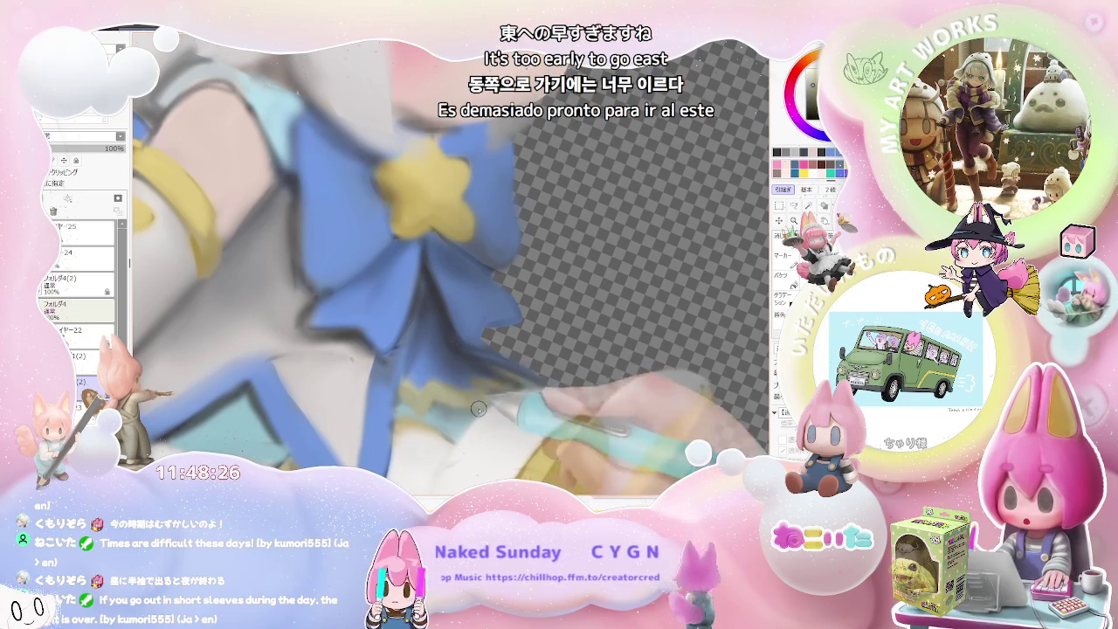
pyautogui.scroll(-1, 491, 393)
pyautogui.scroll(-1, 502, 403)
pyautogui.scroll(-1, 515, 415)
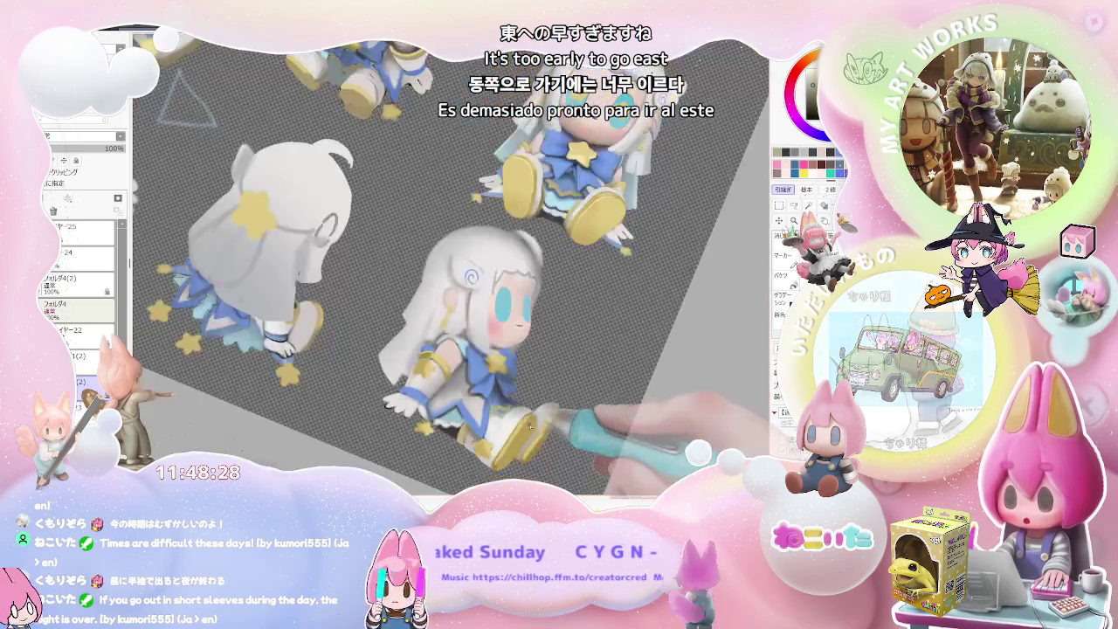
pyautogui.scroll(1, 511, 410)
pyautogui.scroll(1, 489, 384)
pyautogui.scroll(1, 463, 354)
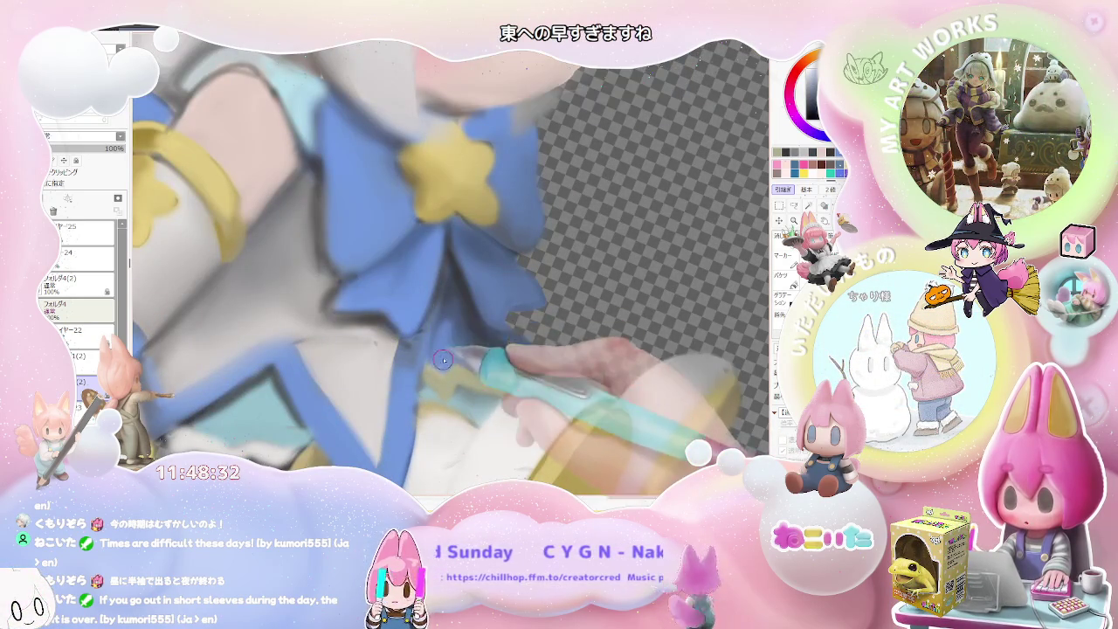
pyautogui.scroll(-2, 464, 352)
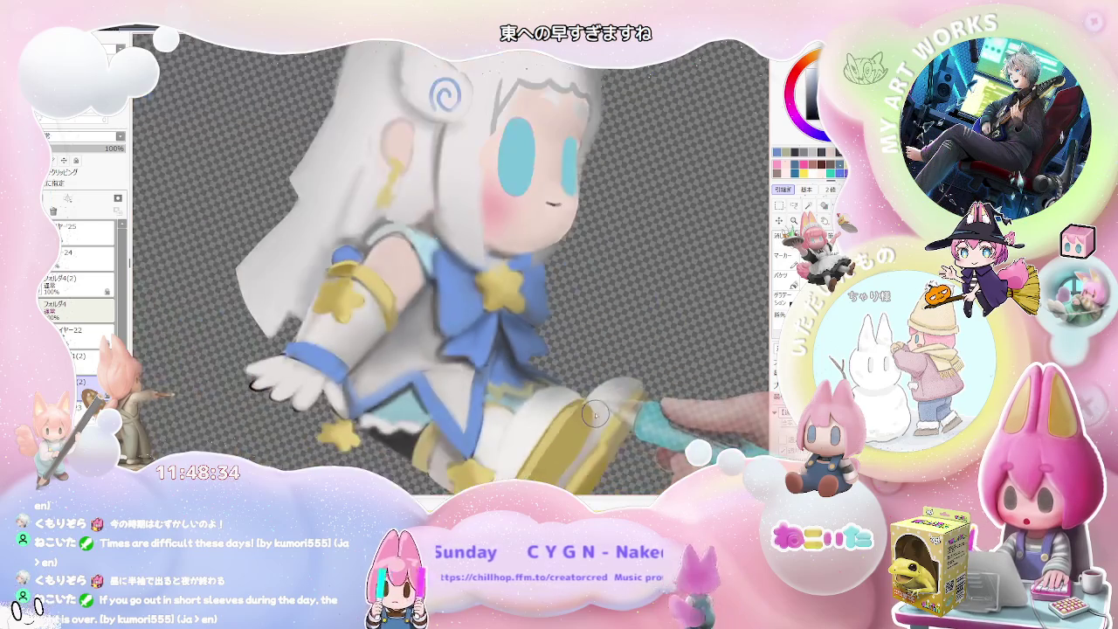
pyautogui.scroll(-1, 559, 401)
pyautogui.press('Home')
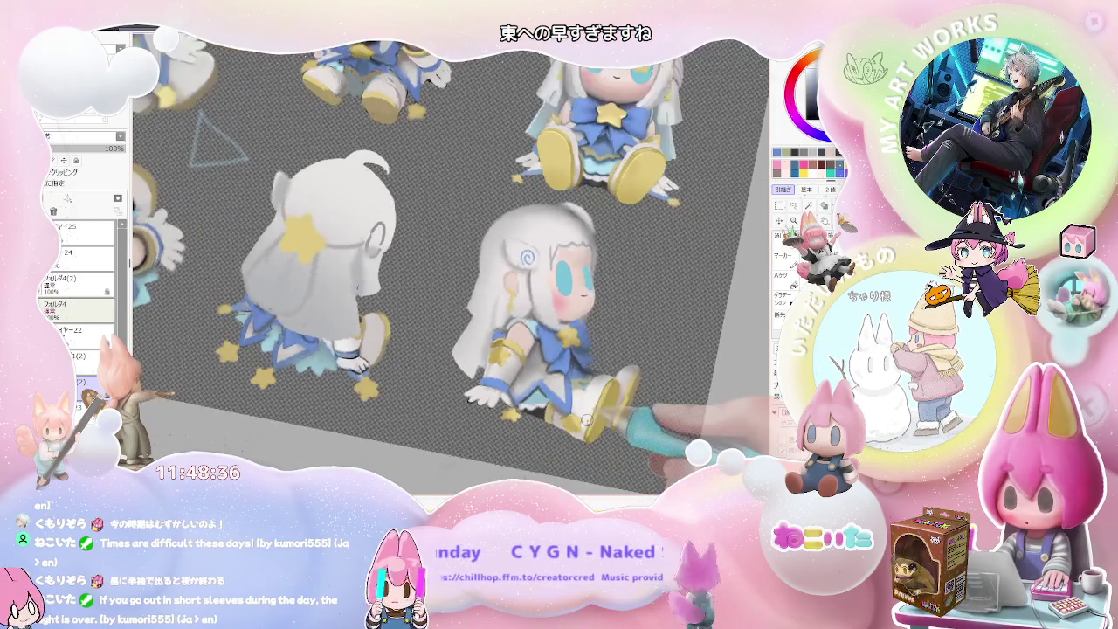
# - Zoom over the skirt and leg to refine their shading, then straighten the view upright again
pyautogui.scroll(2, 596, 401)
pyautogui.scroll(2, 597, 397)
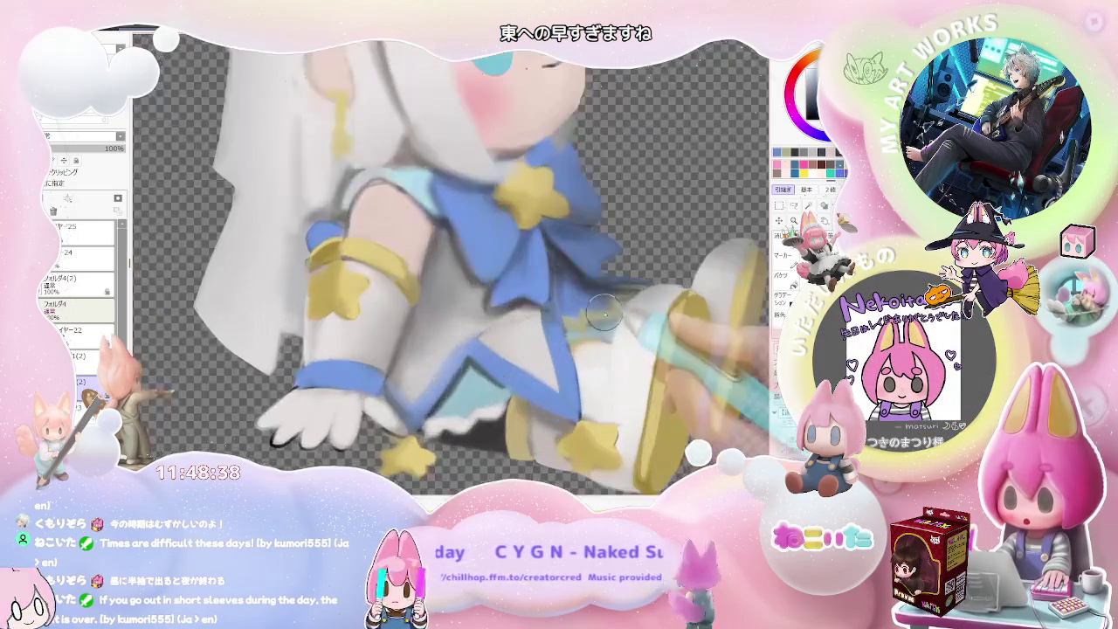
pyautogui.scroll(1, 576, 358)
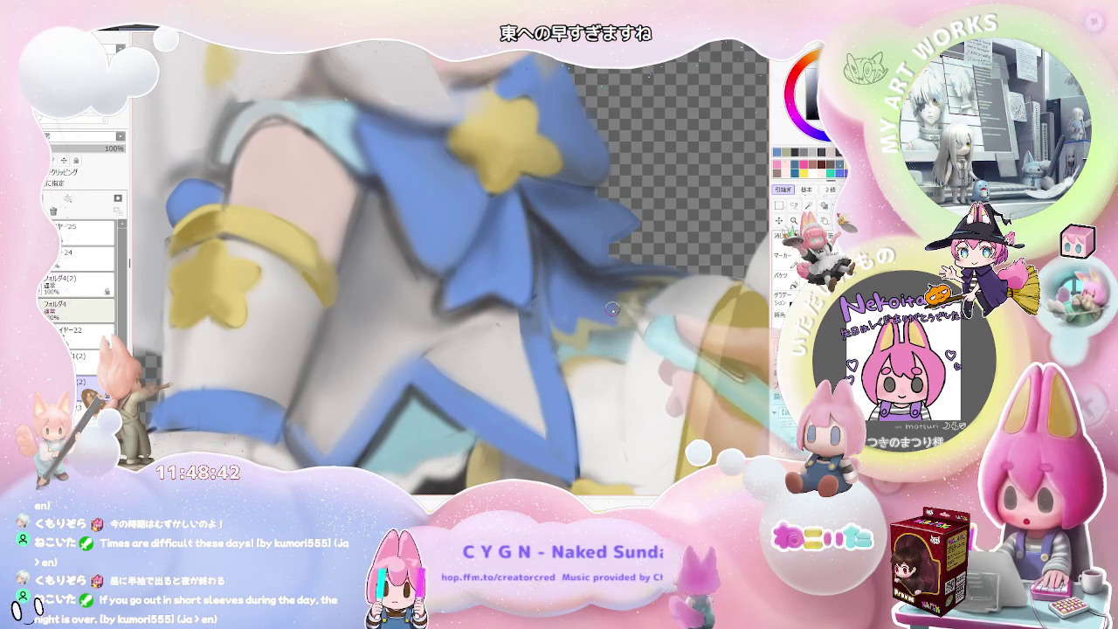
pyautogui.scroll(-2, 624, 325)
pyautogui.scroll(-2, 623, 325)
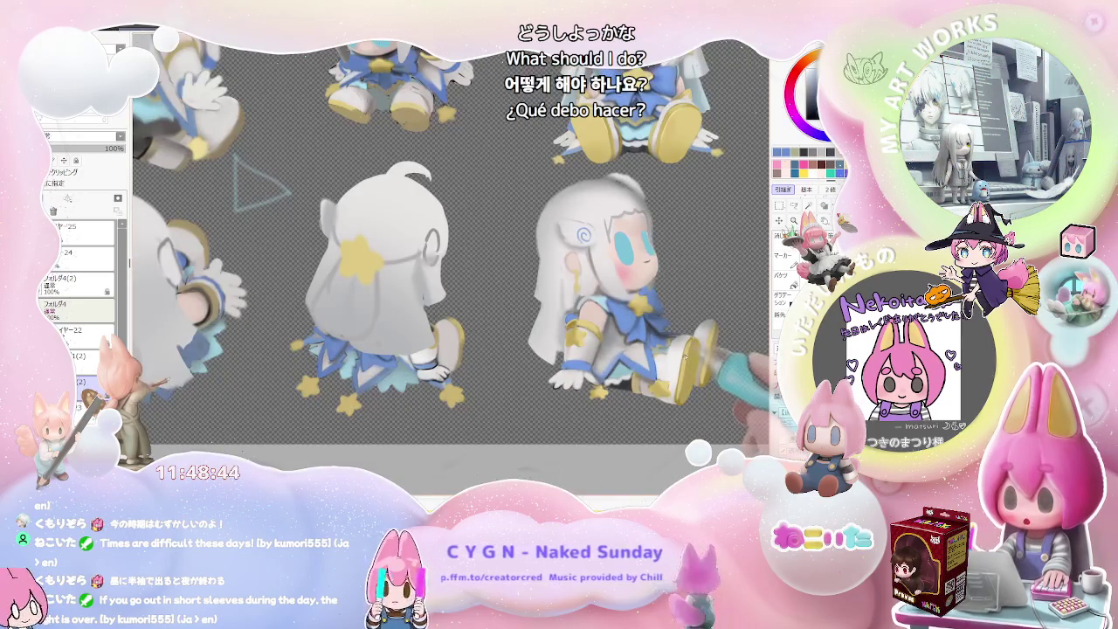
pyautogui.scroll(2, 705, 358)
pyautogui.scroll(3, 612, 367)
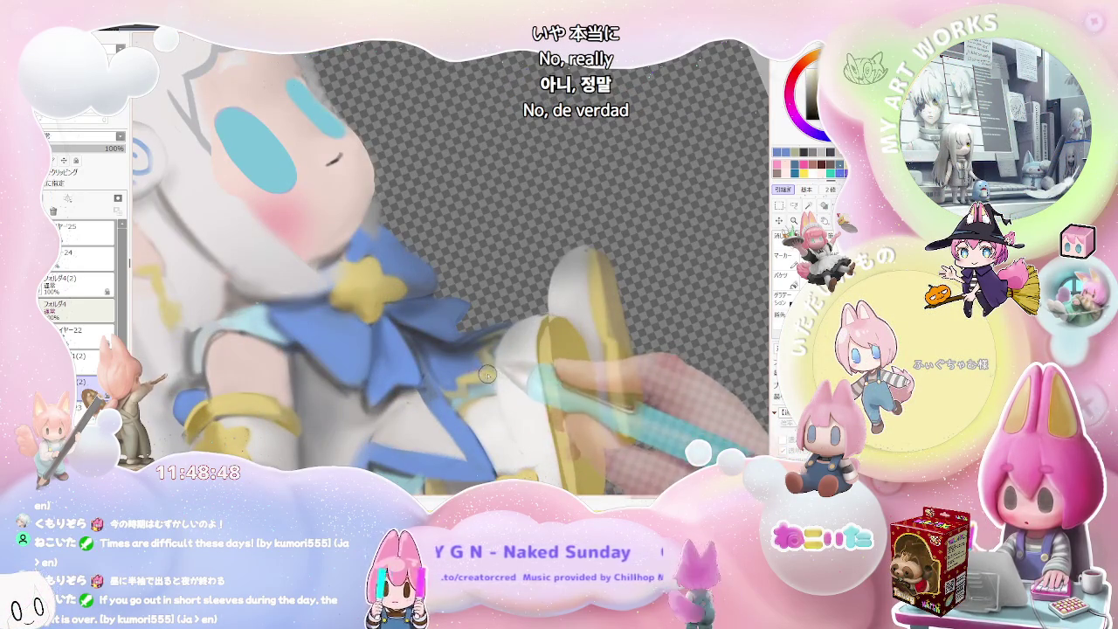
pyautogui.scroll(-1, 492, 371)
pyautogui.scroll(-2, 524, 393)
pyautogui.scroll(-2, 550, 410)
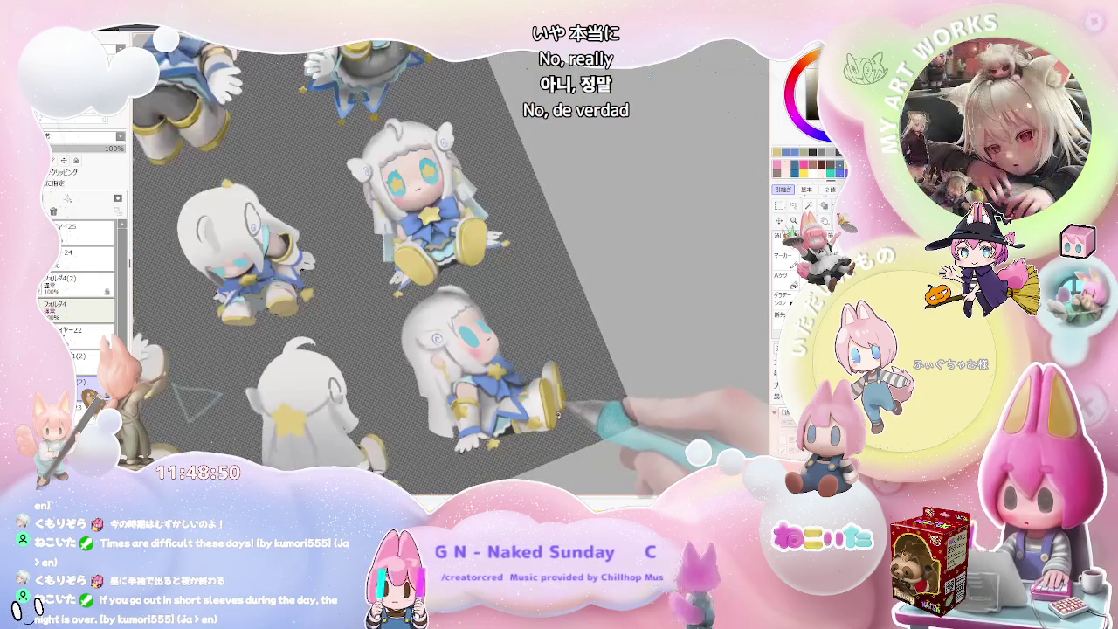
pyautogui.press('Home')
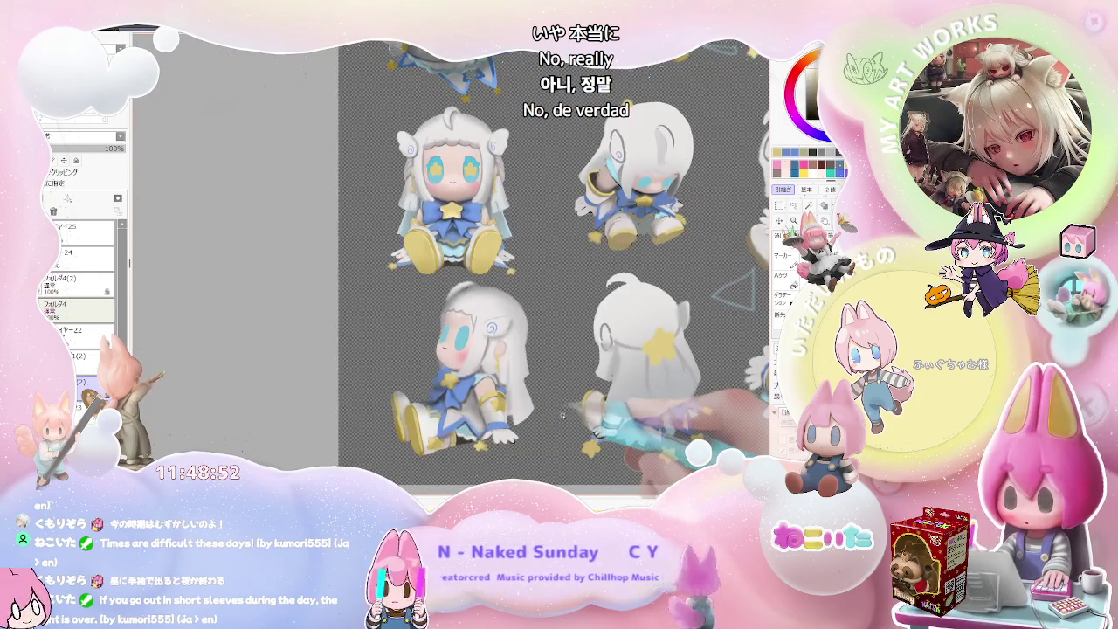
pyautogui.scroll(-1, 561, 416)
pyautogui.scroll(1, 541, 411)
pyautogui.scroll(2, 489, 397)
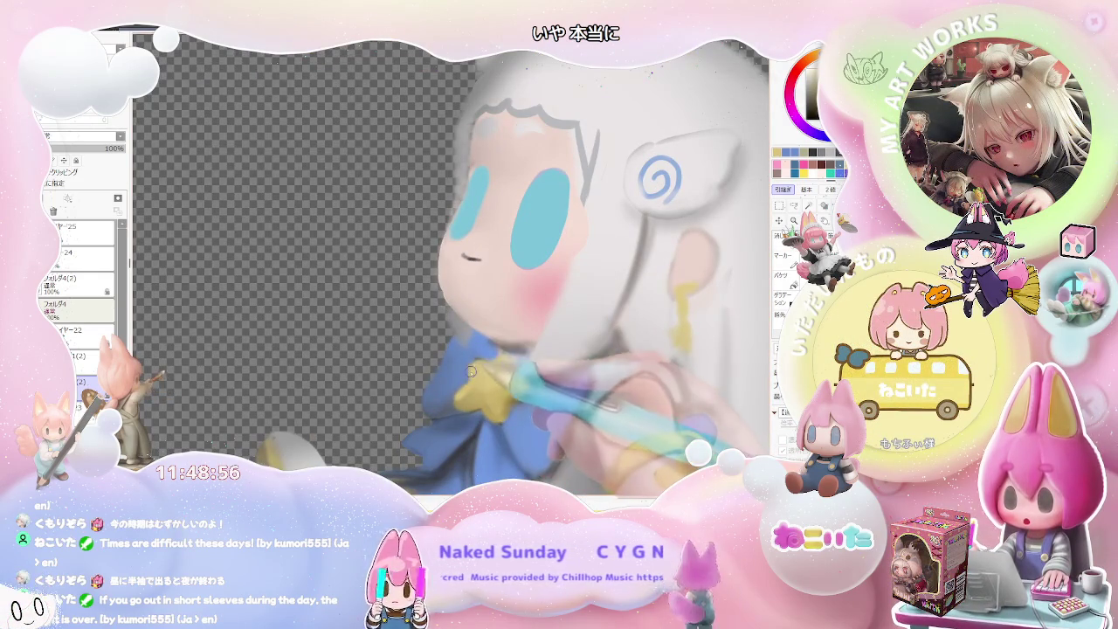
pyautogui.scroll(-1, 494, 358)
pyautogui.scroll(-2, 524, 384)
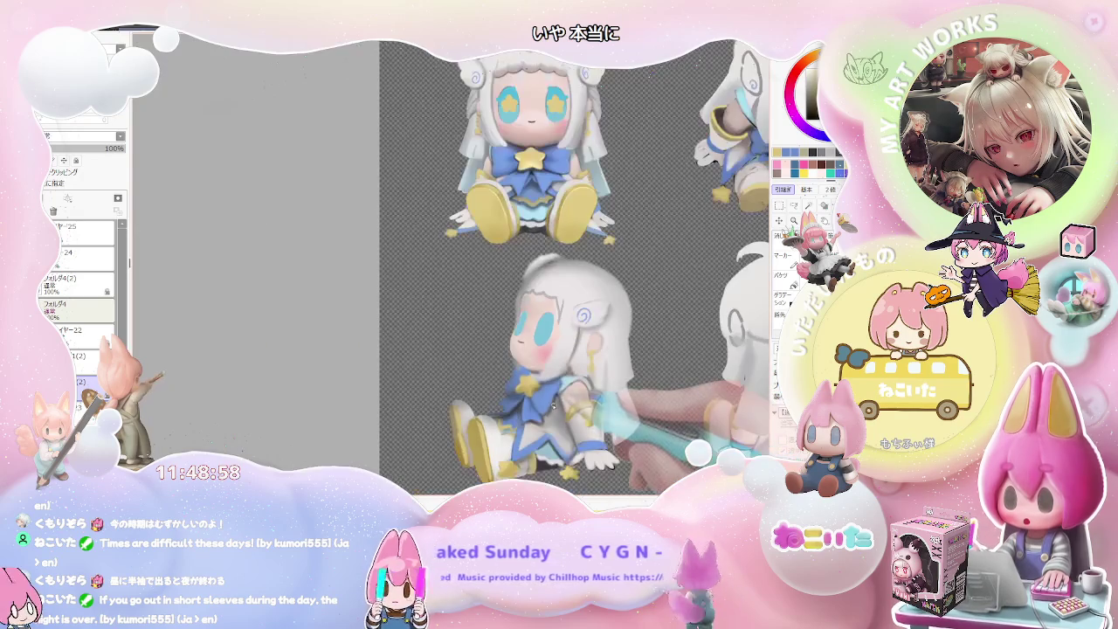
pyautogui.scroll(2, 546, 406)
pyautogui.scroll(1, 454, 383)
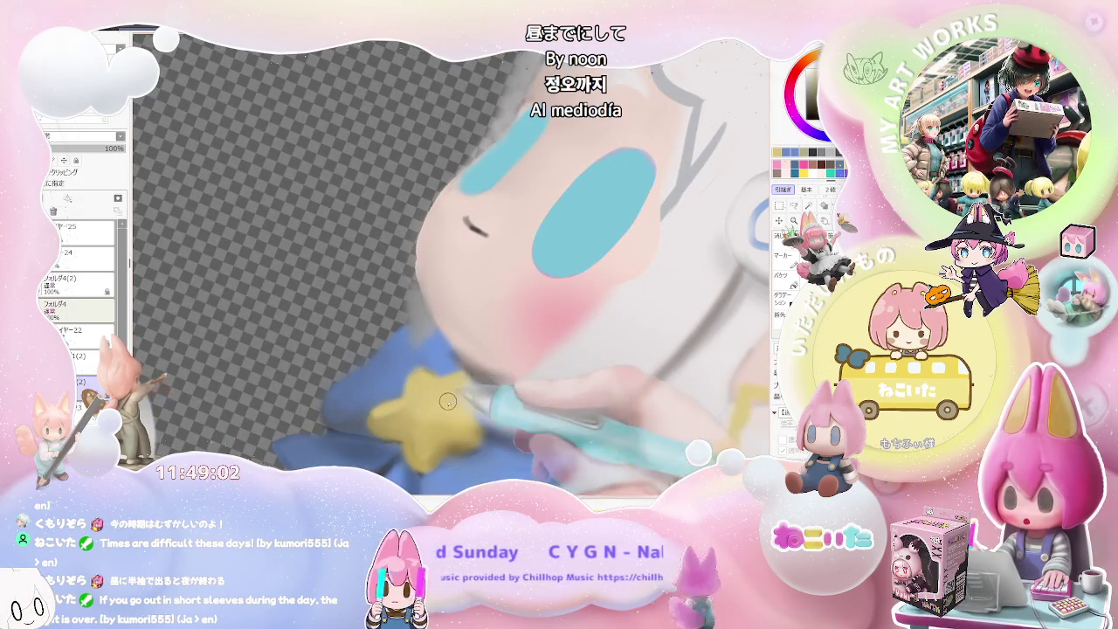
pyautogui.scroll(-1, 451, 401)
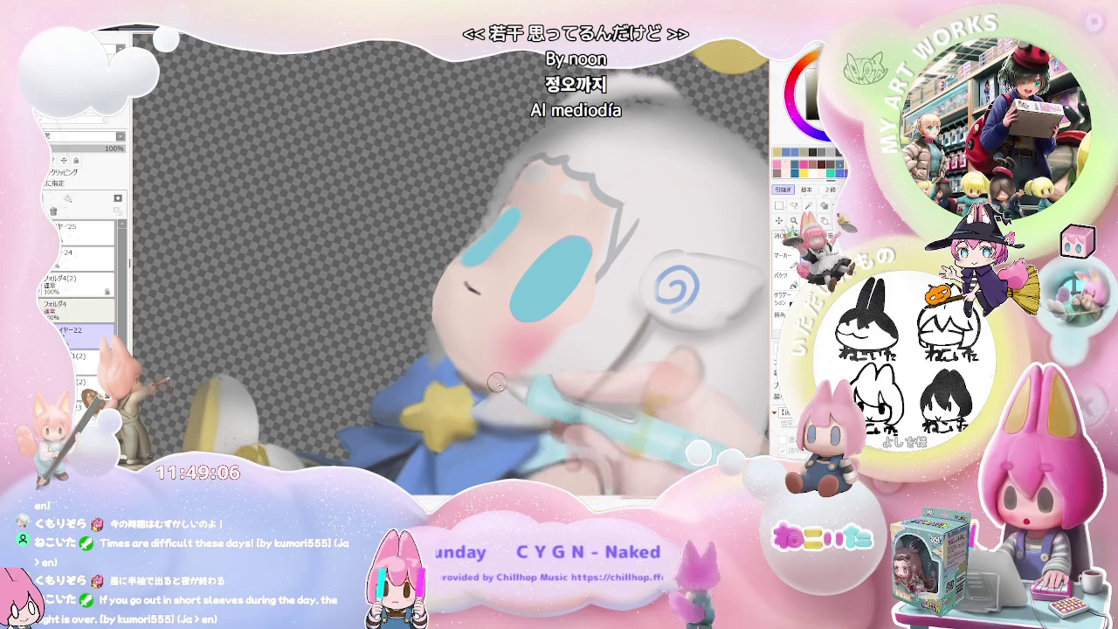
pyautogui.scroll(-1, 483, 393)
pyautogui.scroll(-2, 529, 425)
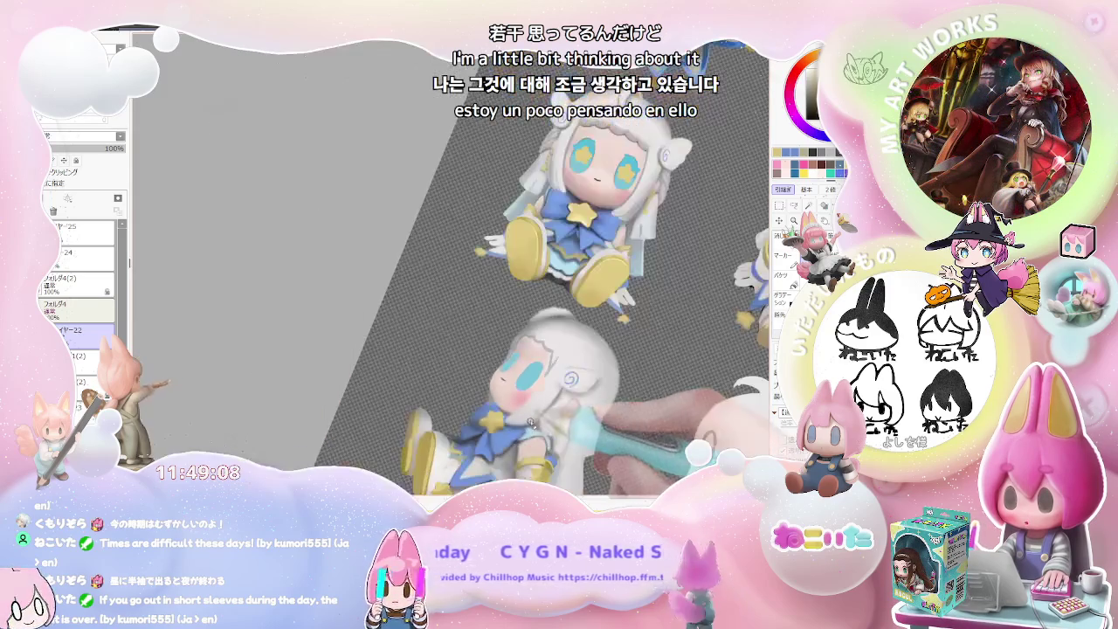
pyautogui.scroll(3, 550, 384)
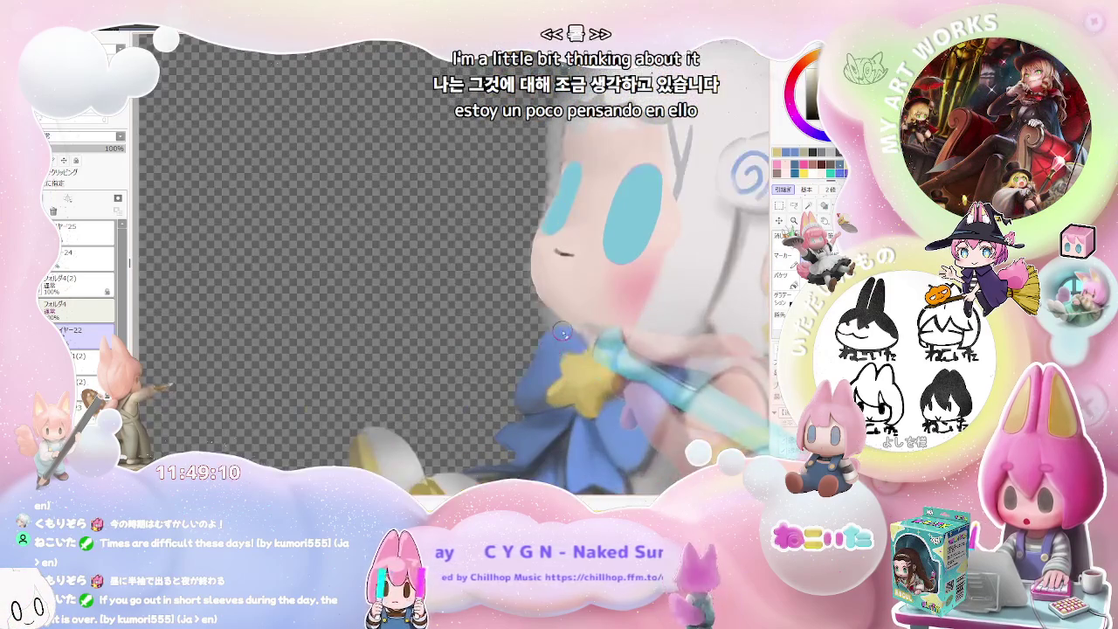
pyautogui.scroll(-2, 568, 340)
pyautogui.scroll(-1, 594, 362)
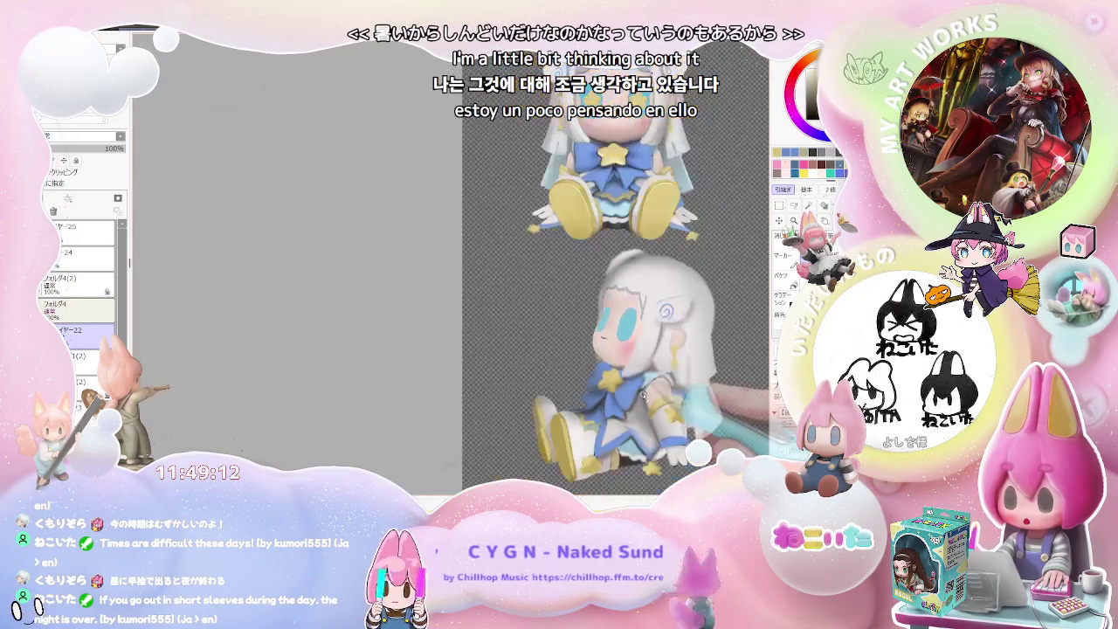
pyautogui.scroll(-1, 624, 389)
pyautogui.scroll(-2, 635, 404)
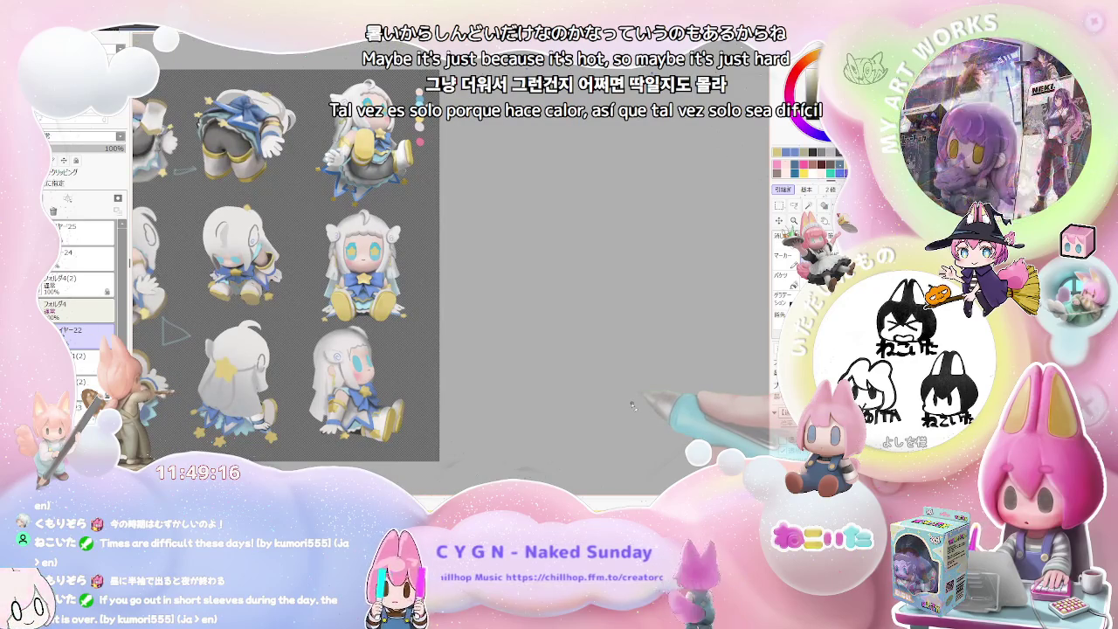
pyautogui.scroll(3, 632, 404)
pyautogui.scroll(2, 367, 377)
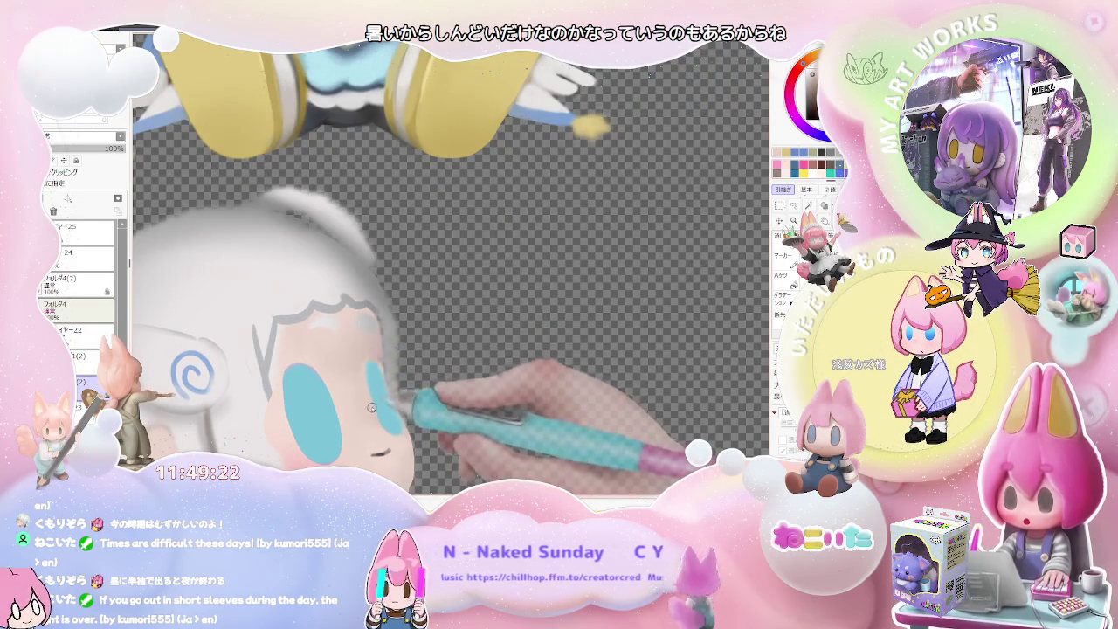
# - Zoom in on the side-view figure's blue eye to paint the yellow star highlight
pyautogui.scroll(-2, 398, 347)
pyautogui.scroll(-2, 393, 345)
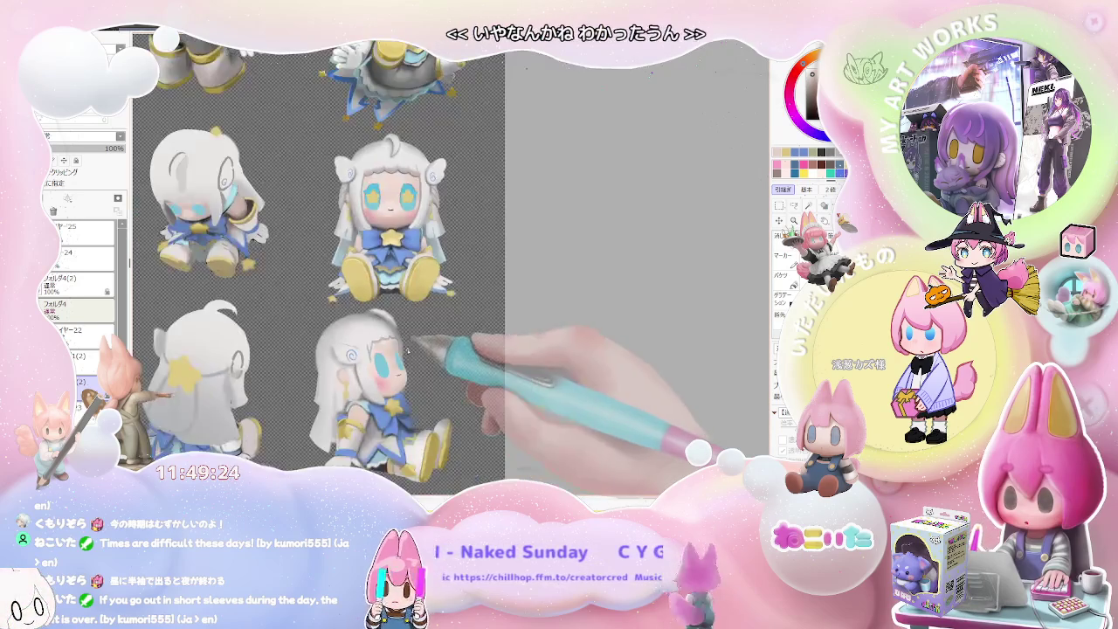
pyautogui.scroll(1, 384, 342)
pyautogui.scroll(2, 385, 341)
pyautogui.scroll(2, 374, 330)
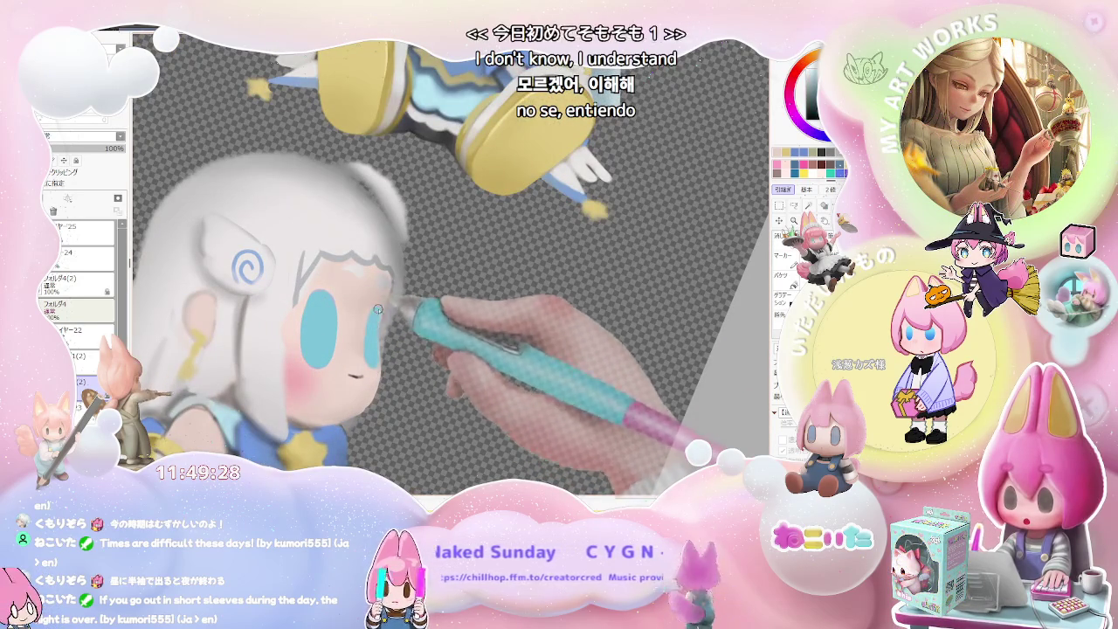
pyautogui.scroll(-2, 376, 328)
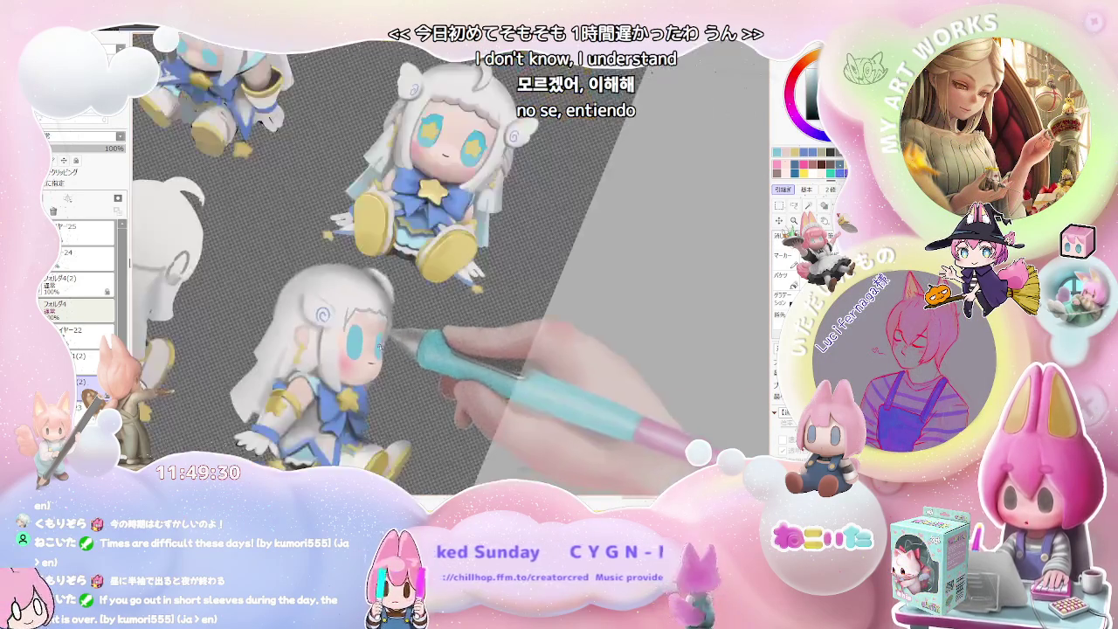
pyautogui.scroll(-1, 423, 320)
pyautogui.scroll(2, 426, 318)
pyautogui.scroll(1, 381, 399)
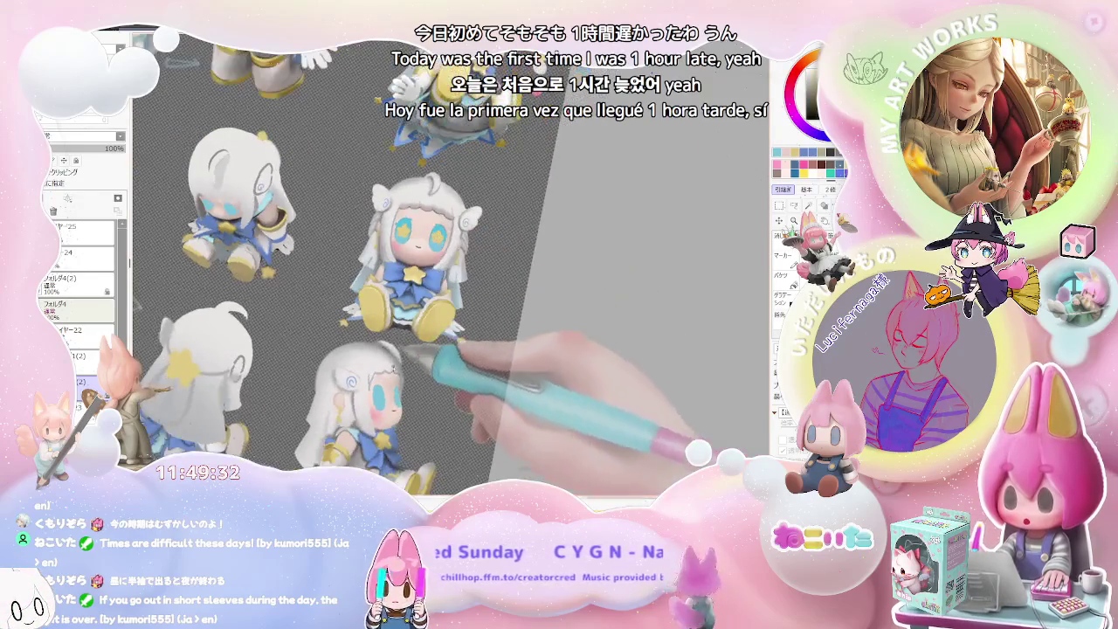
pyautogui.scroll(2, 381, 398)
pyautogui.scroll(1, 381, 398)
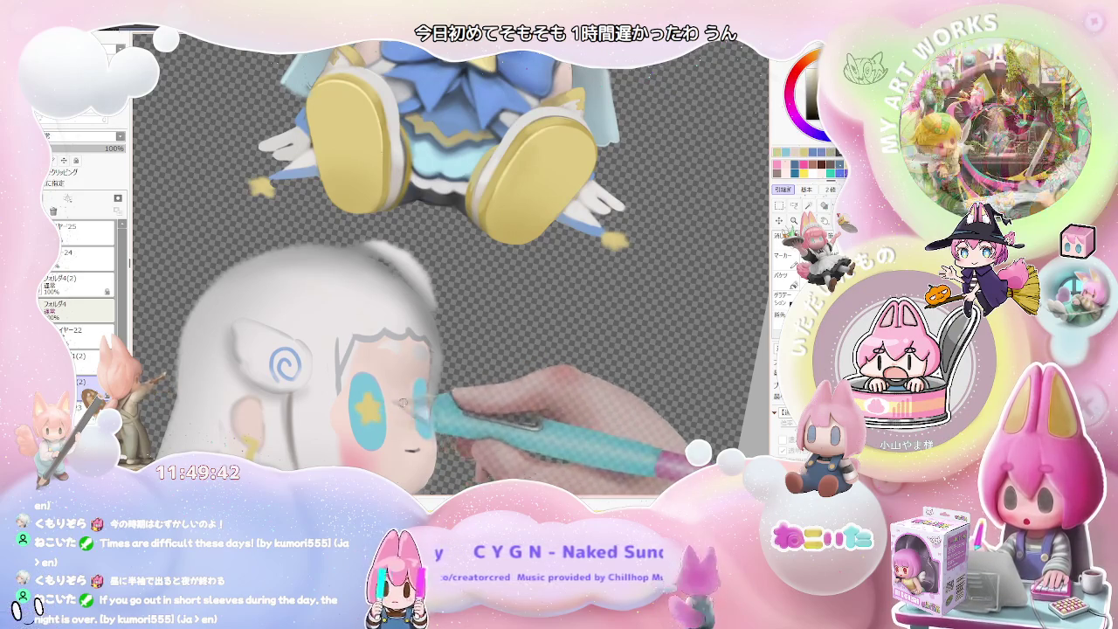
pyautogui.scroll(-3, 376, 415)
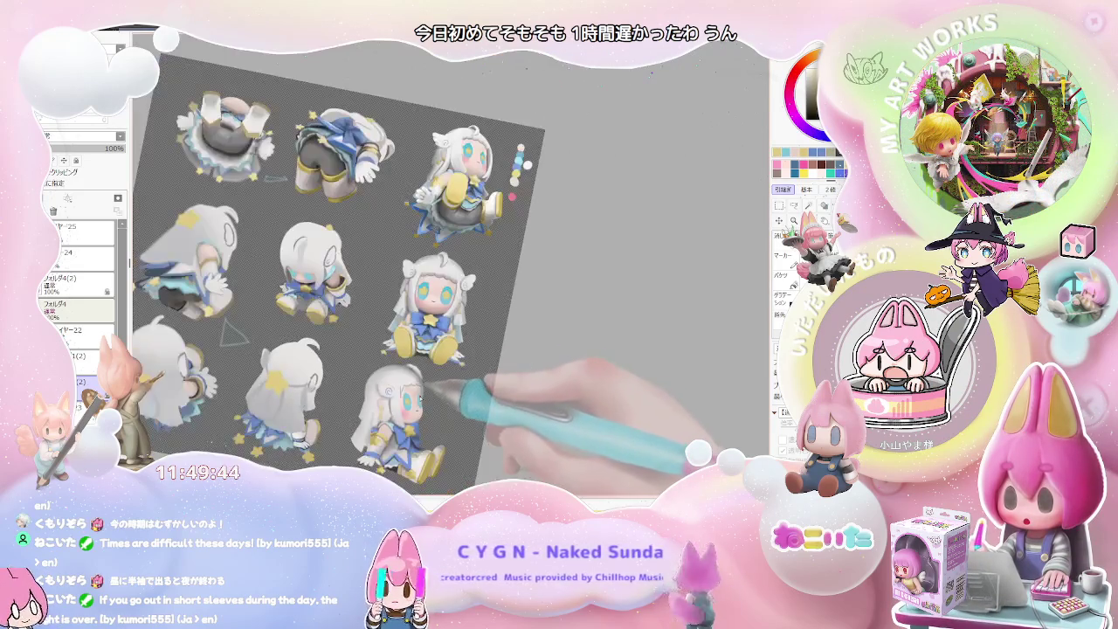
pyautogui.scroll(5, 424, 384)
pyautogui.scroll(2, 393, 404)
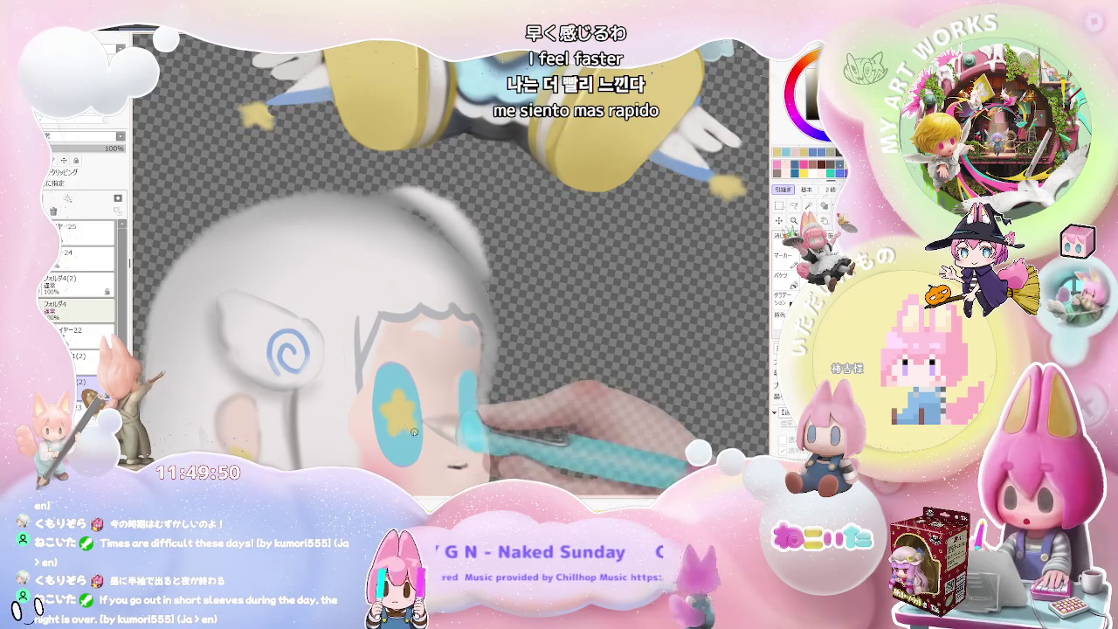
# - Zoom around the side-view face to soften the cheek and face shading
pyautogui.scroll(-3, 414, 407)
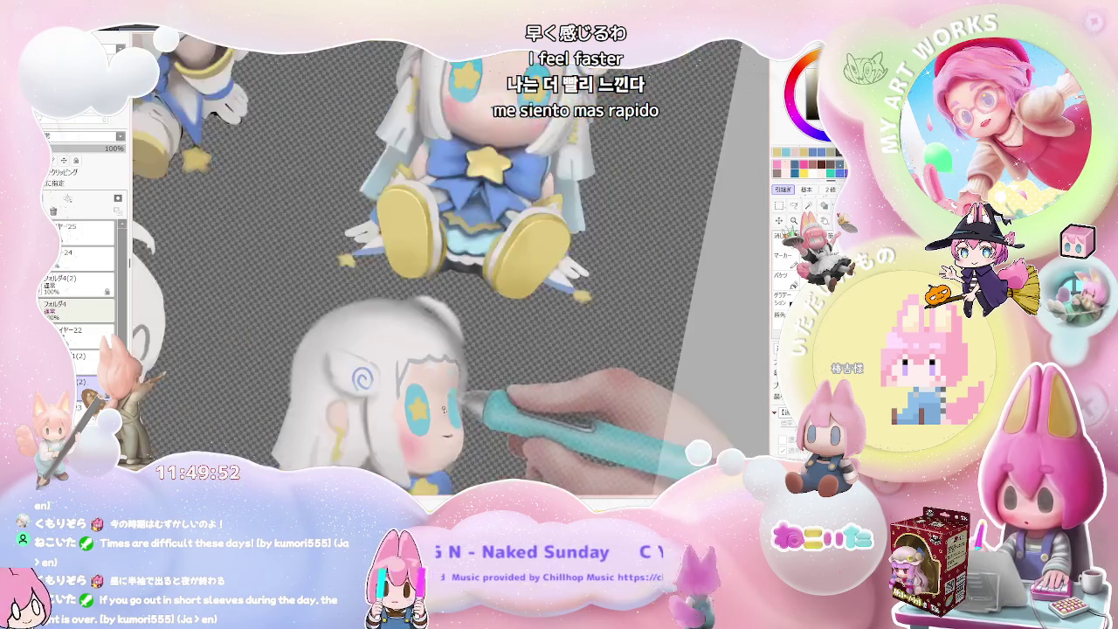
pyautogui.scroll(2, 436, 418)
pyautogui.scroll(1, 449, 422)
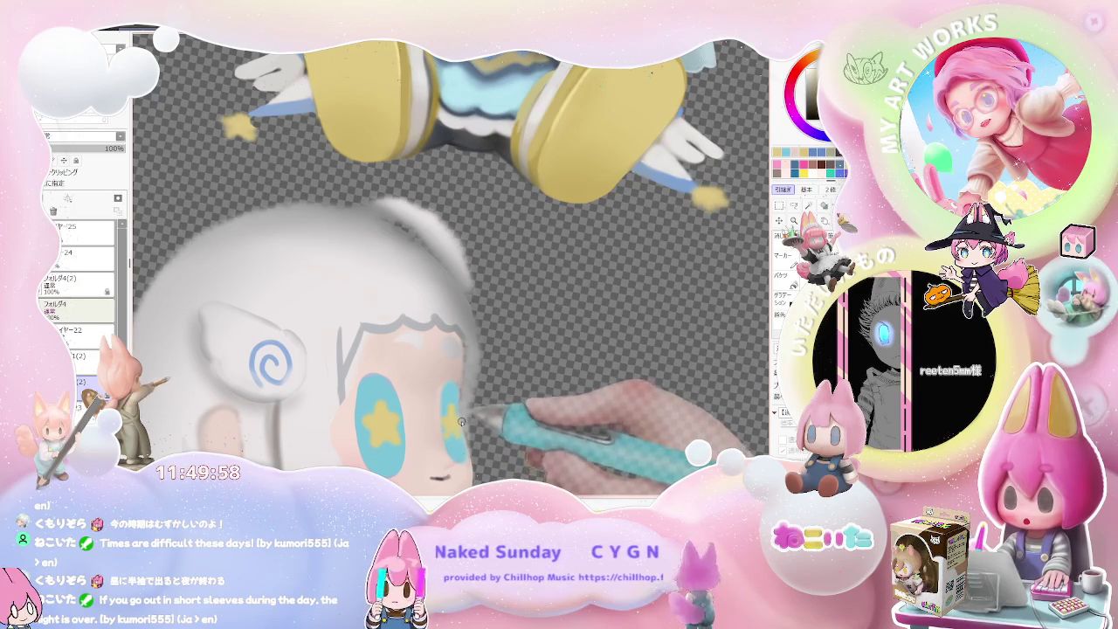
pyautogui.scroll(-3, 461, 423)
pyautogui.scroll(-2, 471, 419)
pyautogui.scroll(-2, 484, 415)
pyautogui.scroll(-1, 498, 411)
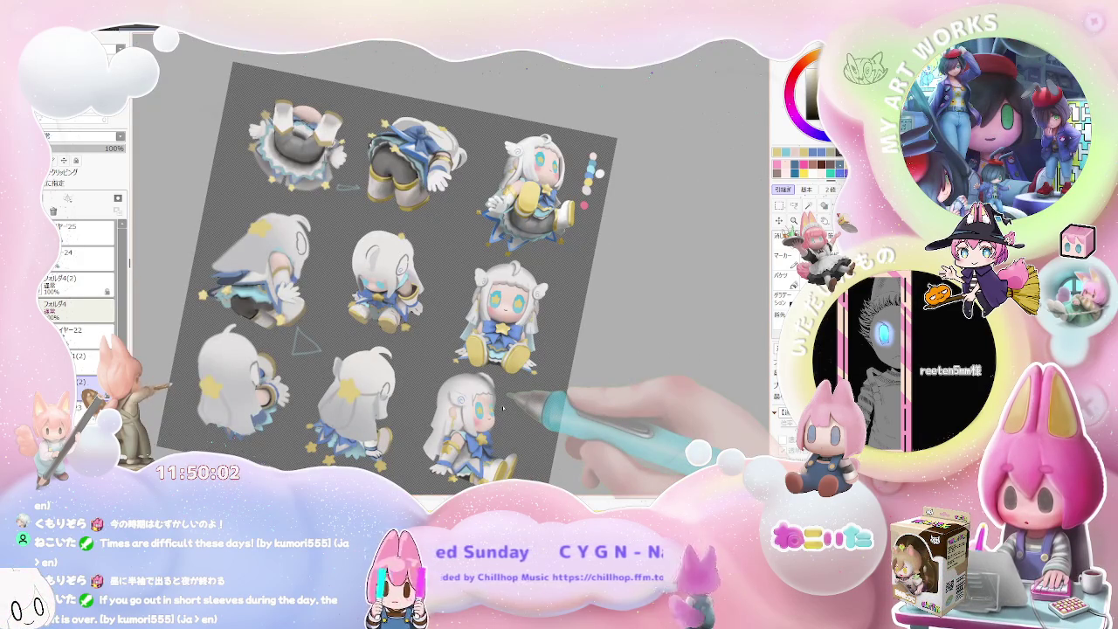
pyautogui.scroll(4, 504, 408)
pyautogui.scroll(3, 489, 392)
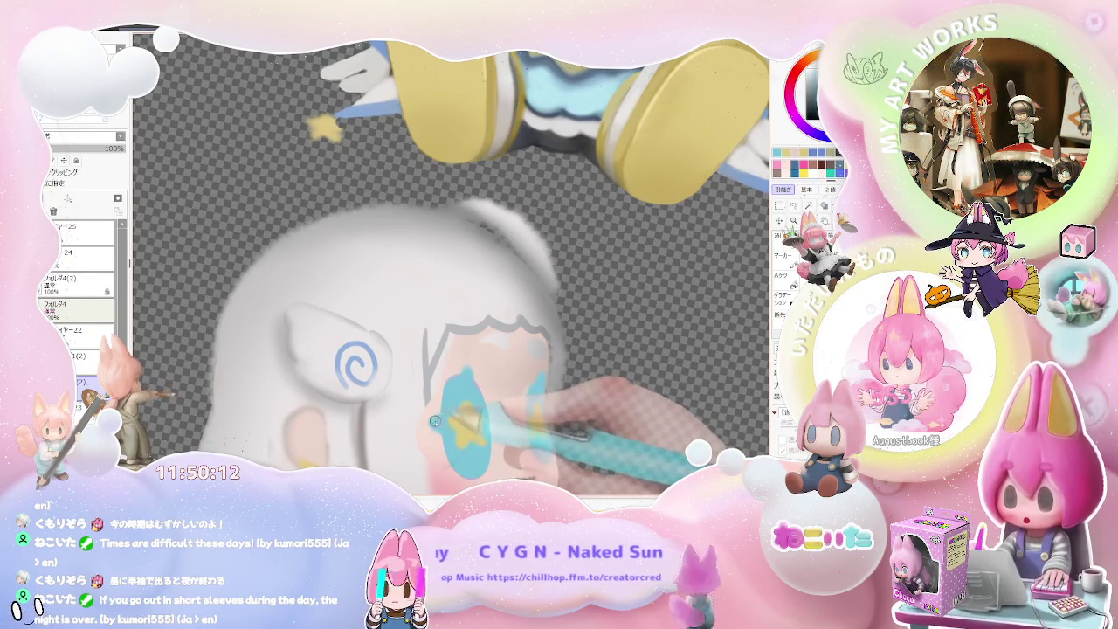
pyautogui.scroll(-2, 434, 426)
pyautogui.scroll(-2, 434, 426)
pyautogui.scroll(-2, 434, 426)
pyautogui.scroll(-2, 494, 419)
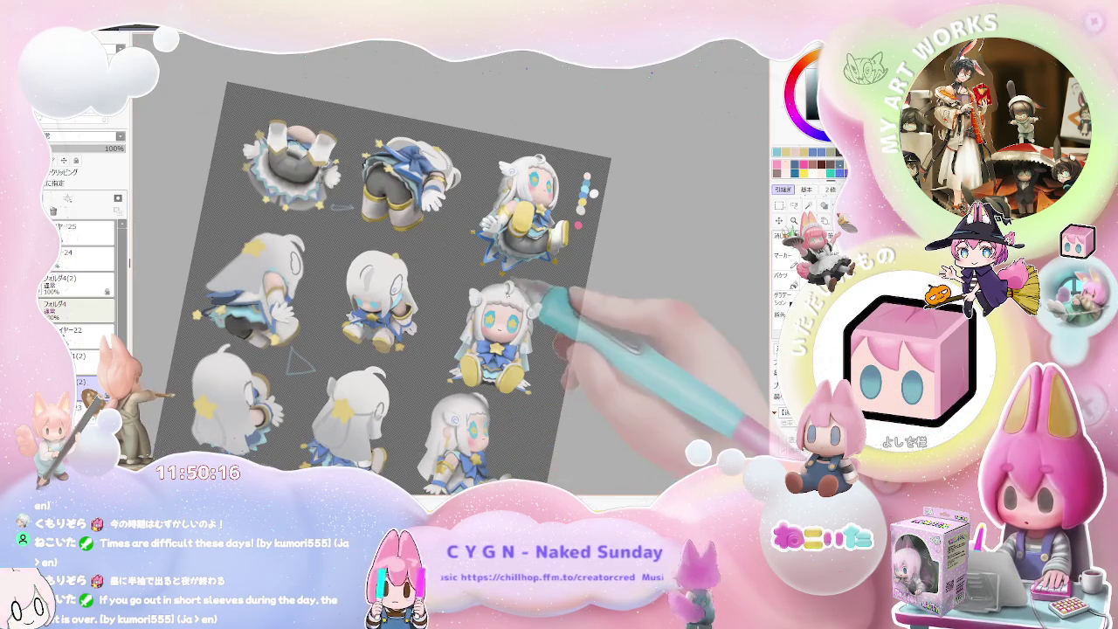
# - Zoom onto the side-view figure's face and select layer レイヤー22 for shading
pyautogui.scroll(3, 467, 339)
pyautogui.scroll(2, 465, 333)
pyautogui.scroll(-3, 467, 334)
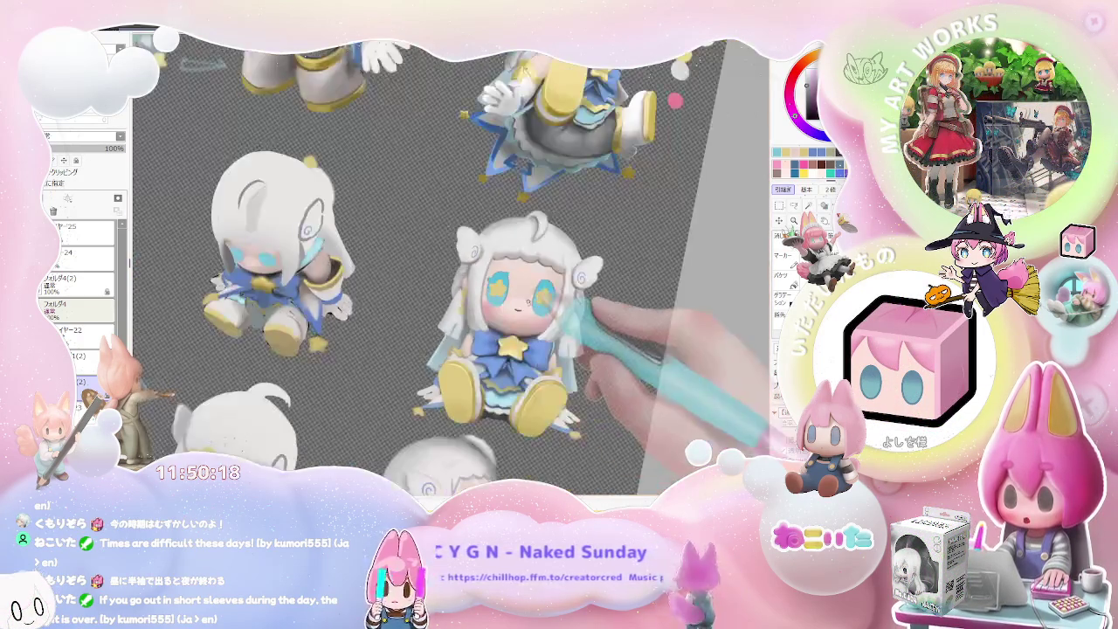
pyautogui.scroll(2, 425, 403)
pyautogui.scroll(2, 420, 397)
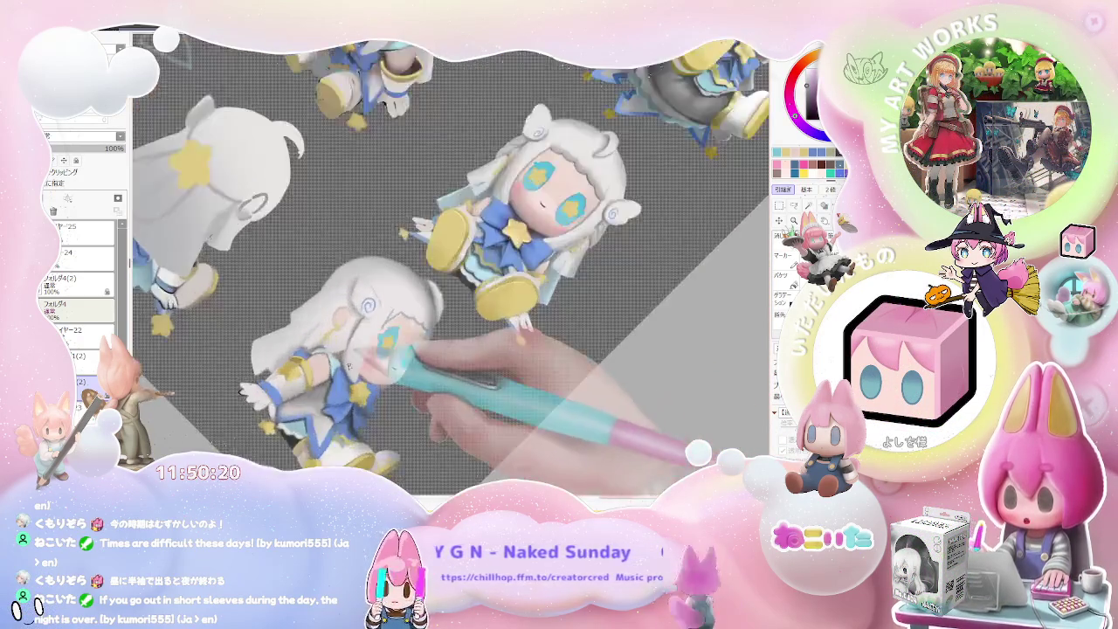
pyautogui.scroll(2, 393, 384)
pyautogui.scroll(2, 367, 375)
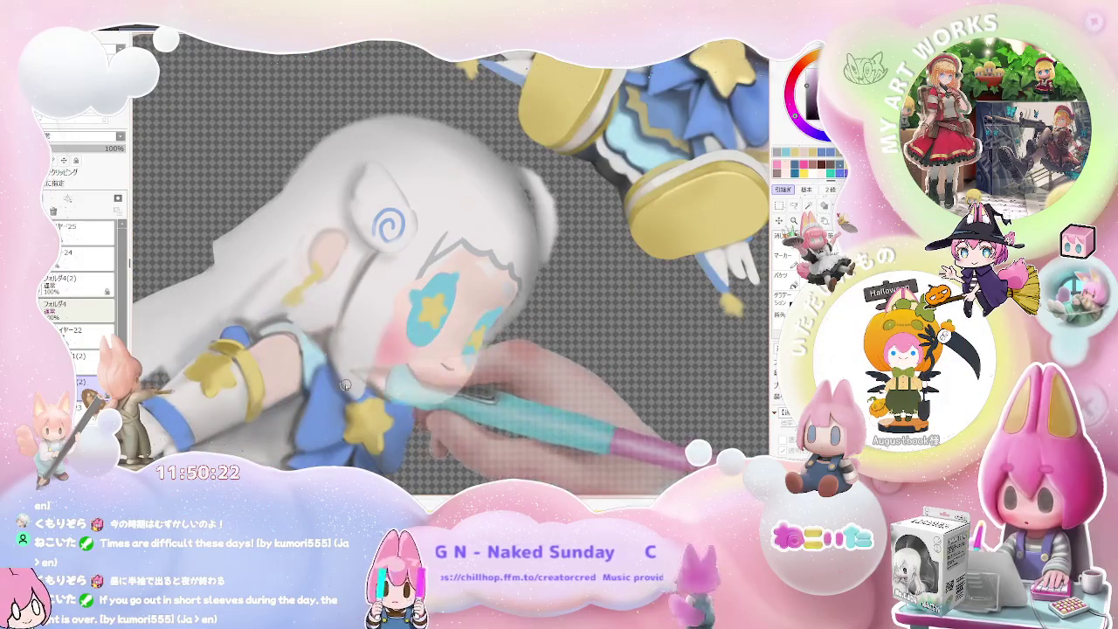
pyautogui.keyDown('ctrl'); pyautogui.keyDown('shift'); pyautogui.click(350, 362); pyautogui.keyUp('shift'); pyautogui.keyUp('ctrl')
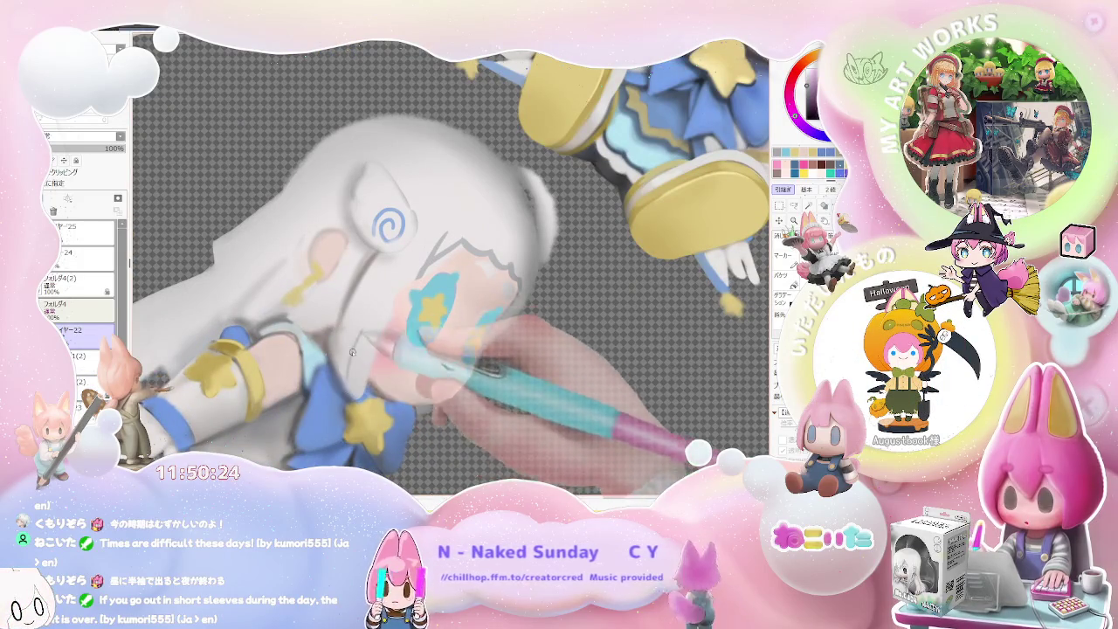
pyautogui.scroll(-3, 358, 335)
pyautogui.scroll(-2, 358, 341)
pyautogui.scroll(1, 365, 370)
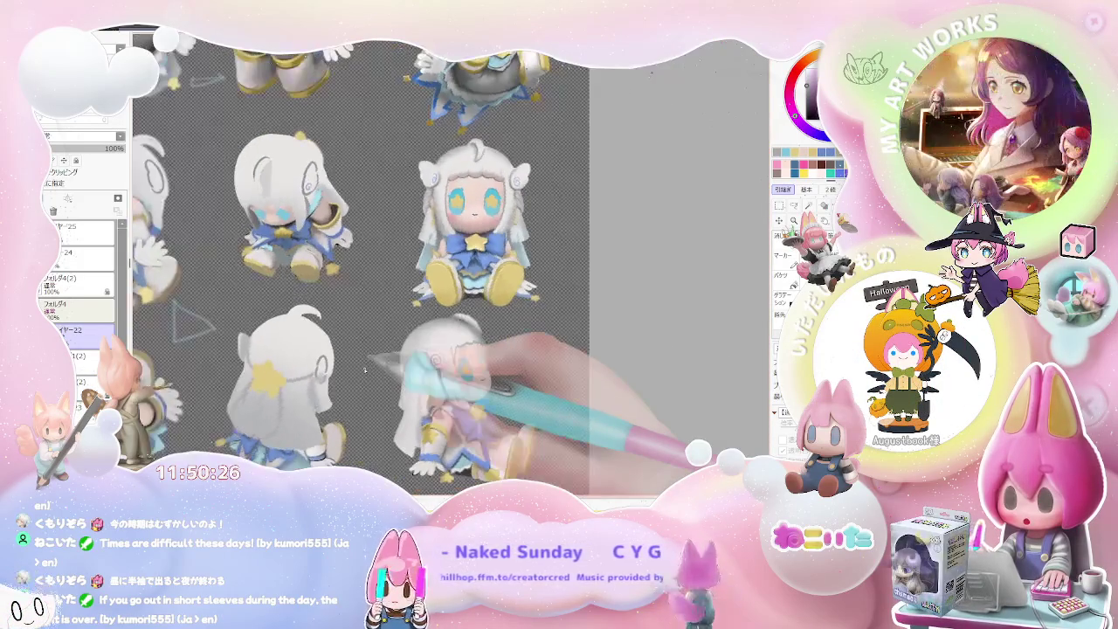
# - Mirror the canvas view and deepen the soft shading on the side figure's cheek
pyautogui.press('h')
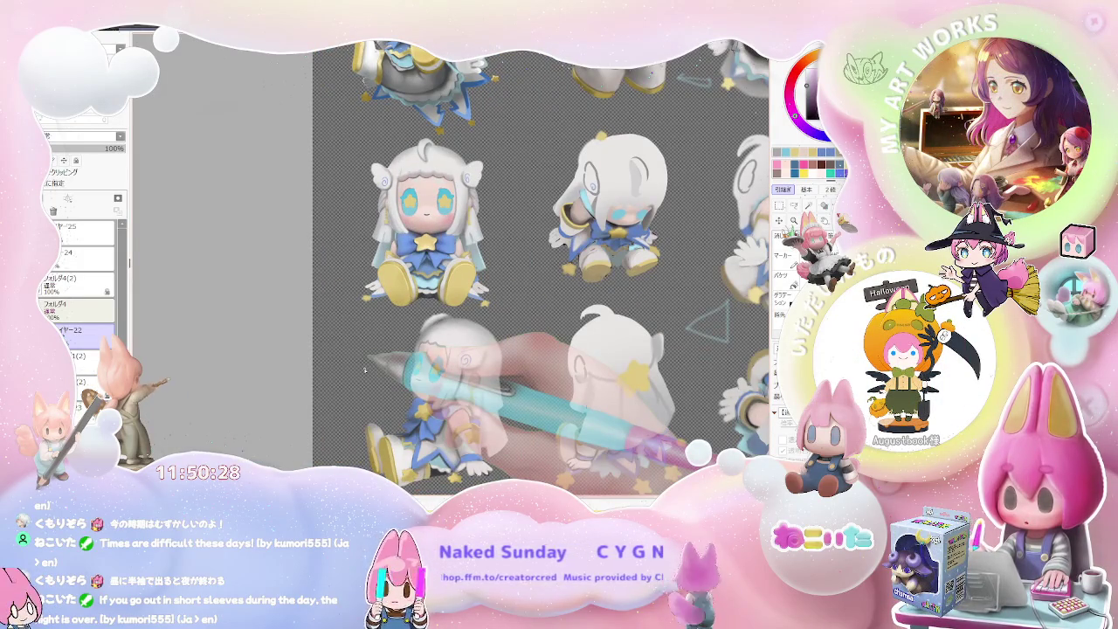
pyautogui.scroll(2, 365, 370)
pyautogui.scroll(2, 376, 367)
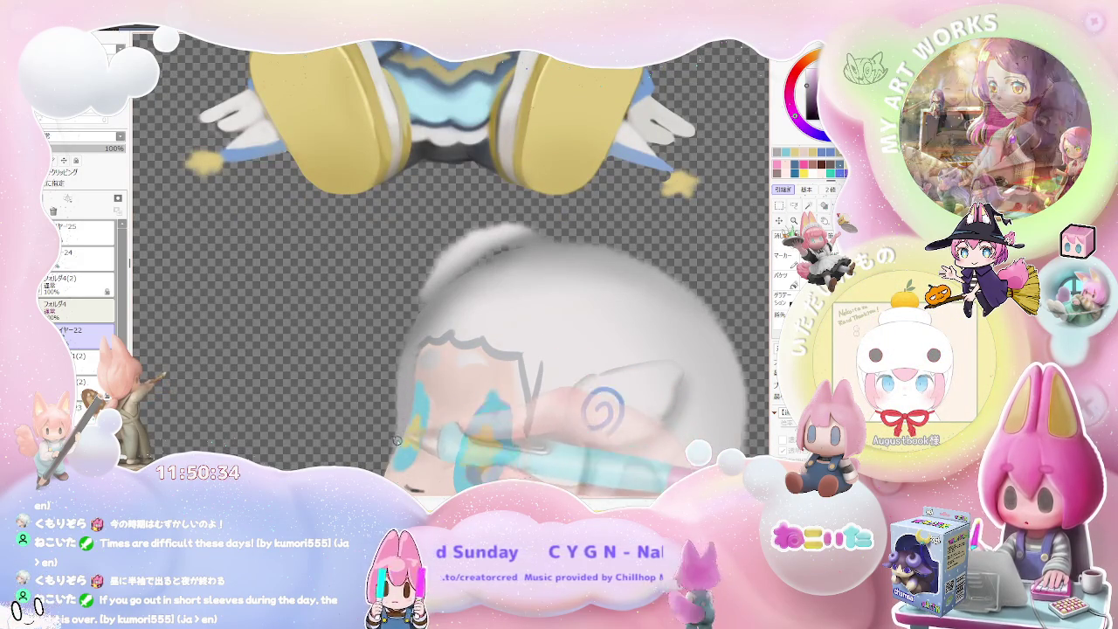
pyautogui.scroll(-2, 420, 319)
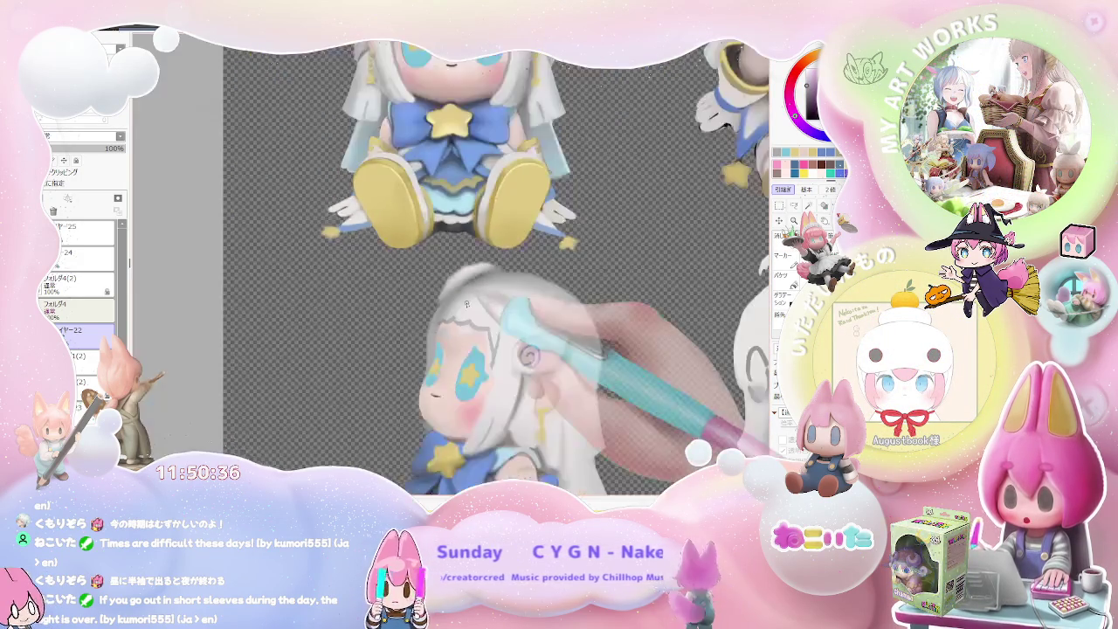
pyautogui.scroll(-2, 436, 314)
pyautogui.scroll(-1, 466, 304)
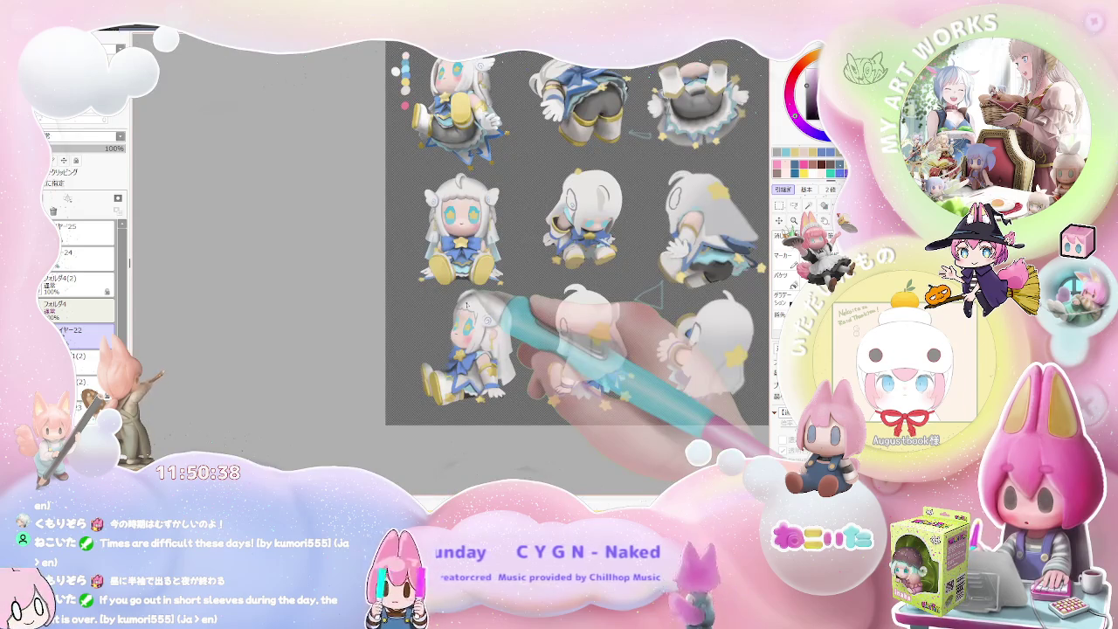
pyautogui.scroll(1, 465, 305)
pyautogui.scroll(1, 488, 369)
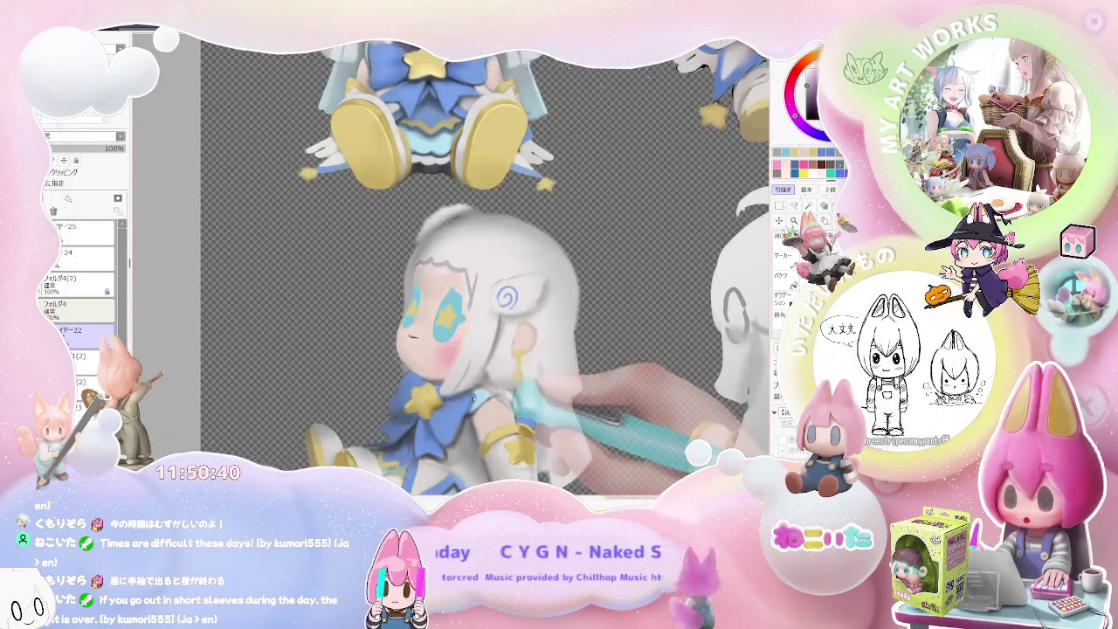
pyautogui.scroll(2, 481, 385)
pyautogui.scroll(1, 489, 376)
pyautogui.scroll(1, 495, 366)
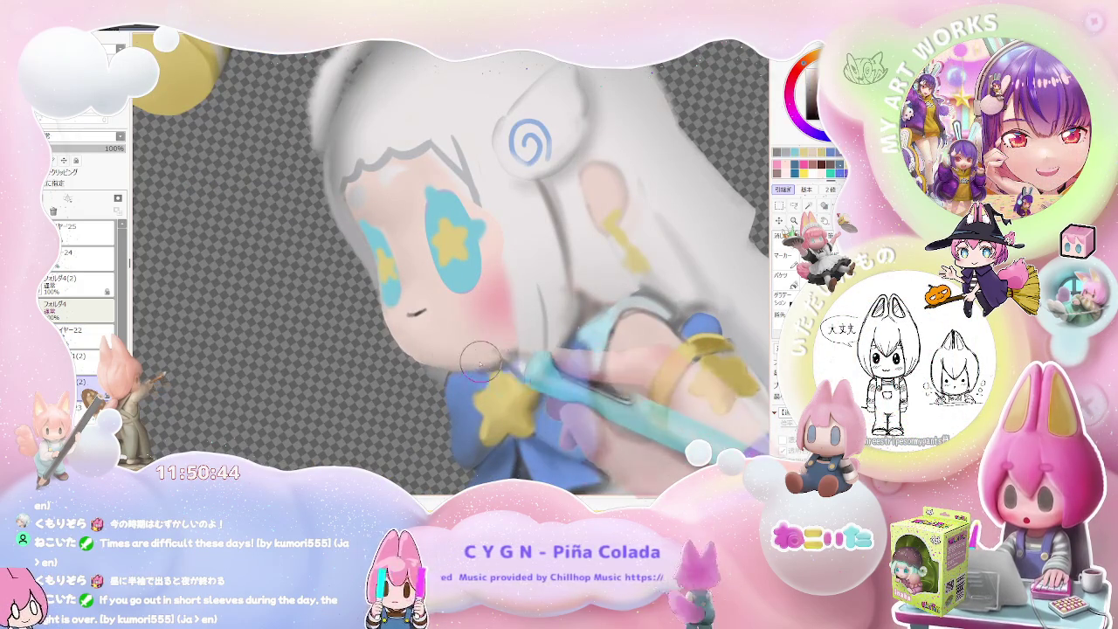
pyautogui.scroll(-1, 484, 350)
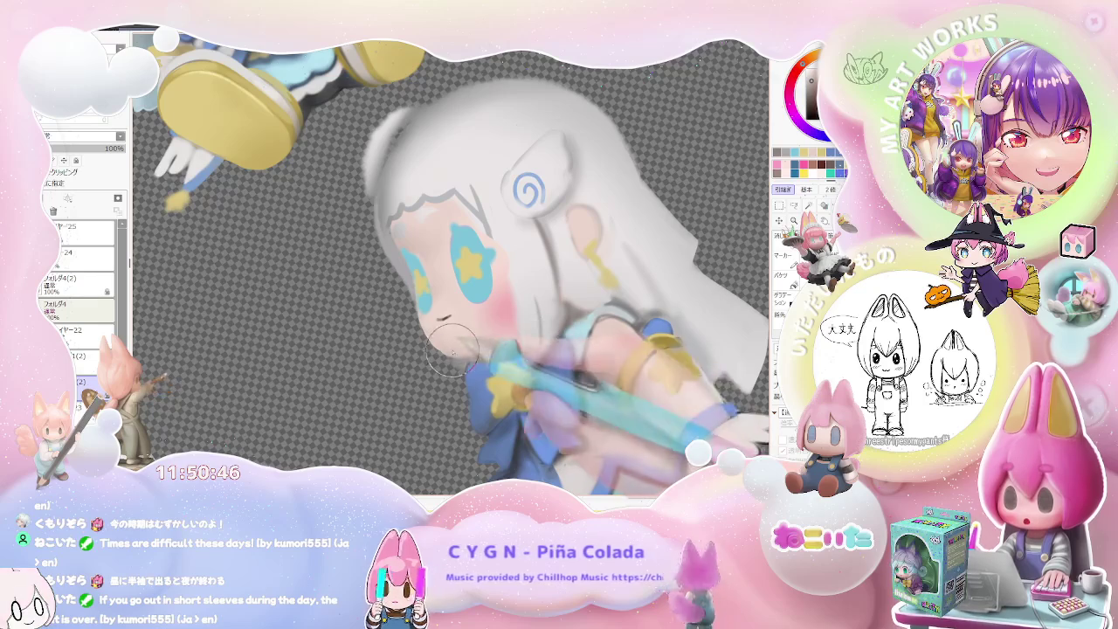
pyautogui.scroll(-2, 554, 331)
pyautogui.scroll(-2, 554, 331)
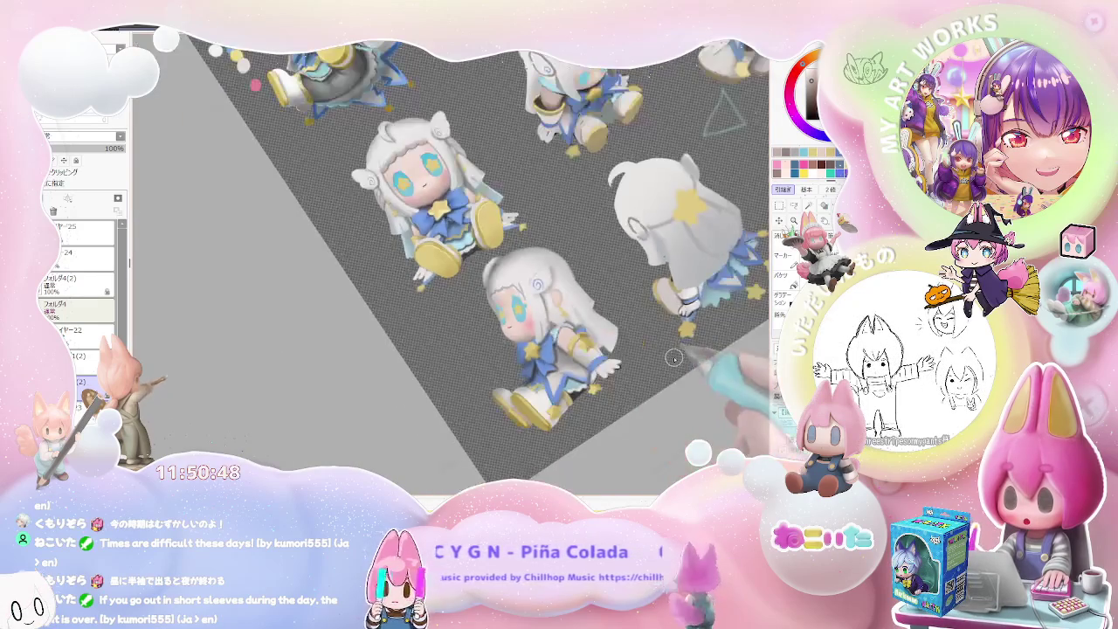
pyautogui.scroll(-1, 611, 345)
# - With the view upright and unmirrored, soften the chin shading and add a small dark mouth line
pyautogui.press('Home')
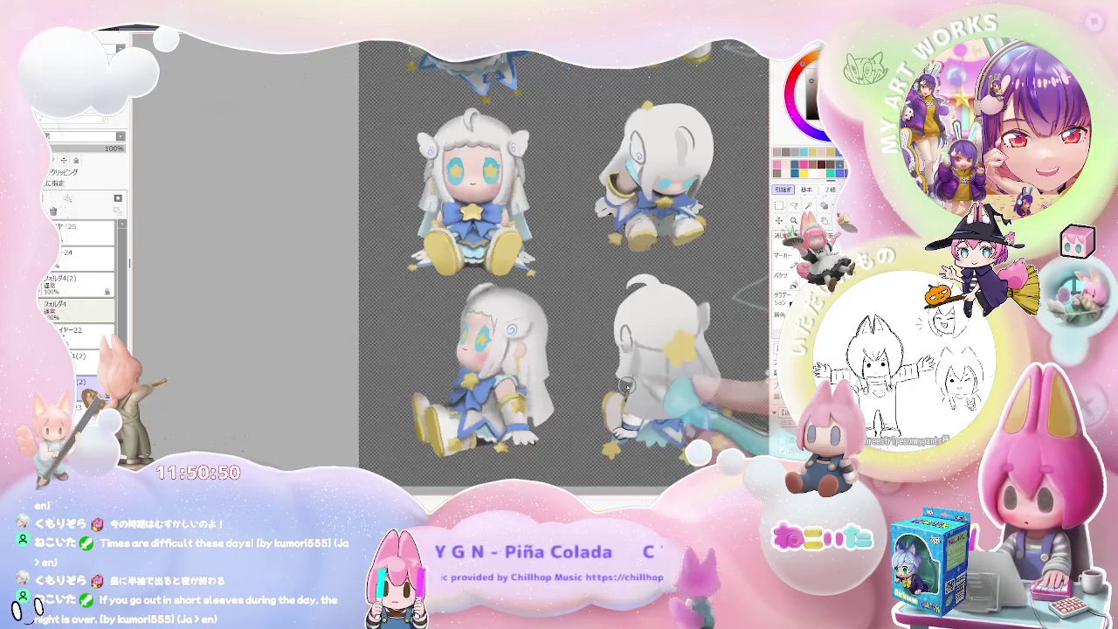
pyautogui.press('h')
pyautogui.scroll(2, 407, 386)
pyautogui.scroll(2, 407, 386)
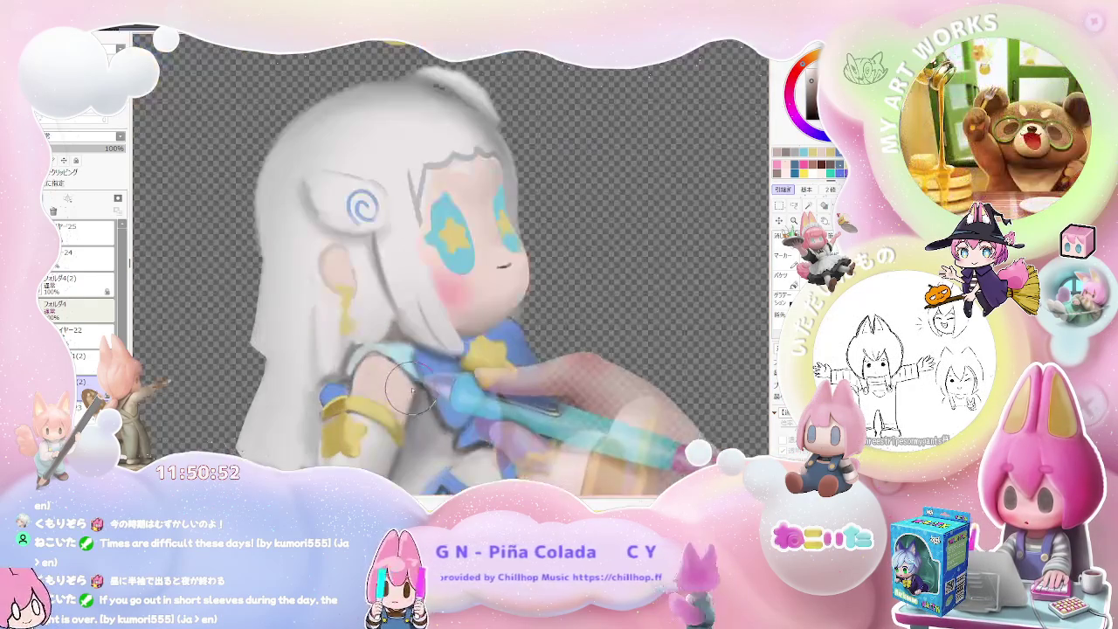
pyautogui.scroll(-2, 407, 386)
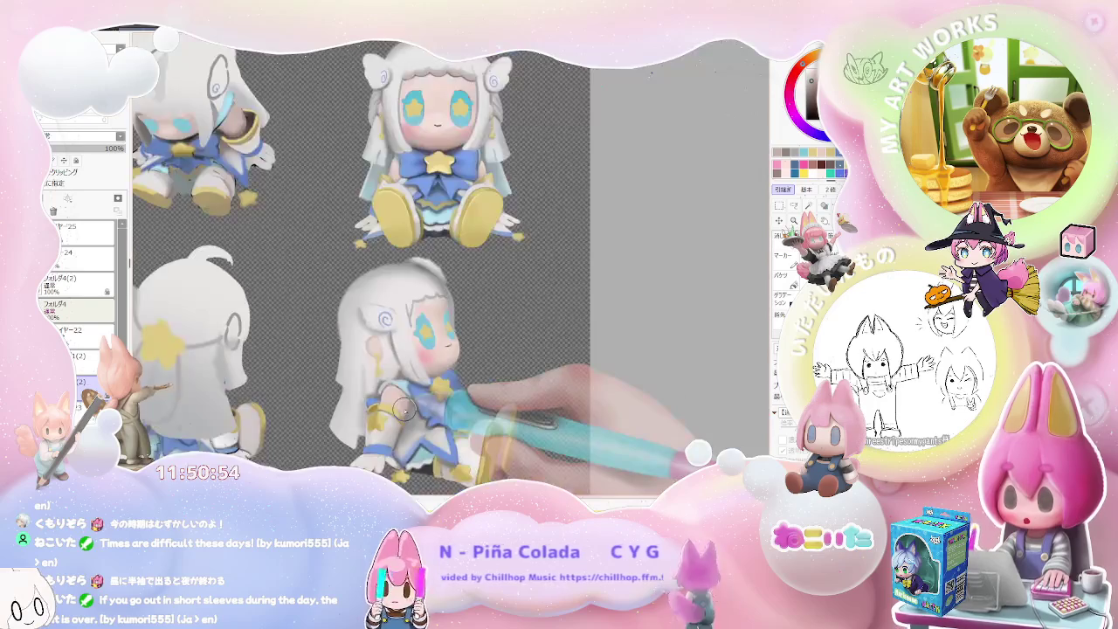
pyautogui.scroll(-1, 405, 398)
pyautogui.scroll(1, 403, 409)
pyautogui.scroll(1, 404, 397)
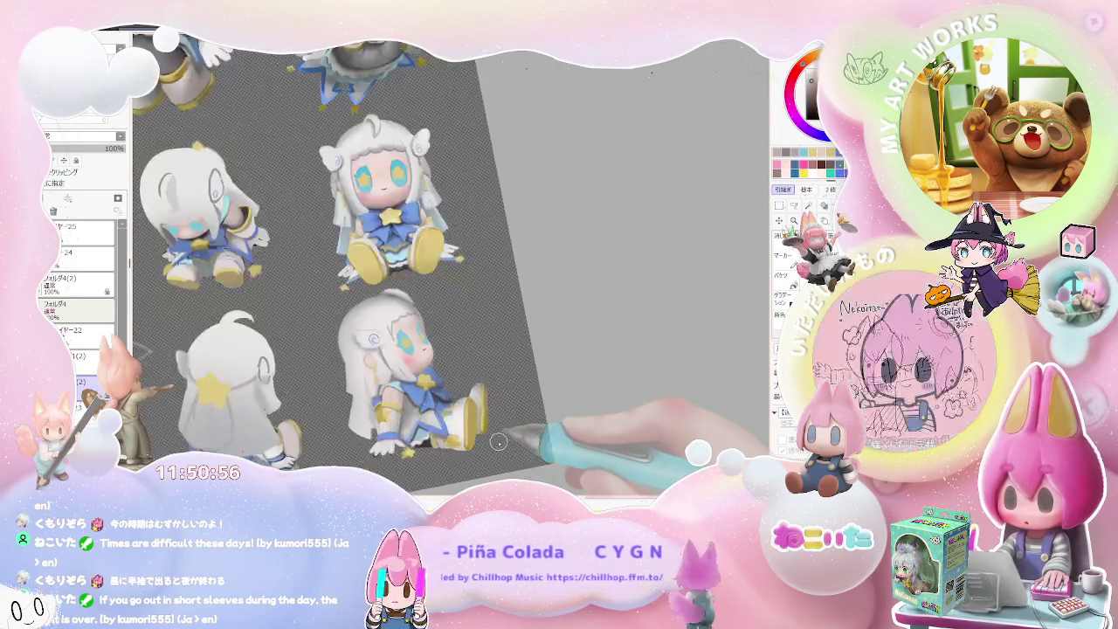
pyautogui.scroll(1, 407, 380)
pyautogui.scroll(1, 411, 357)
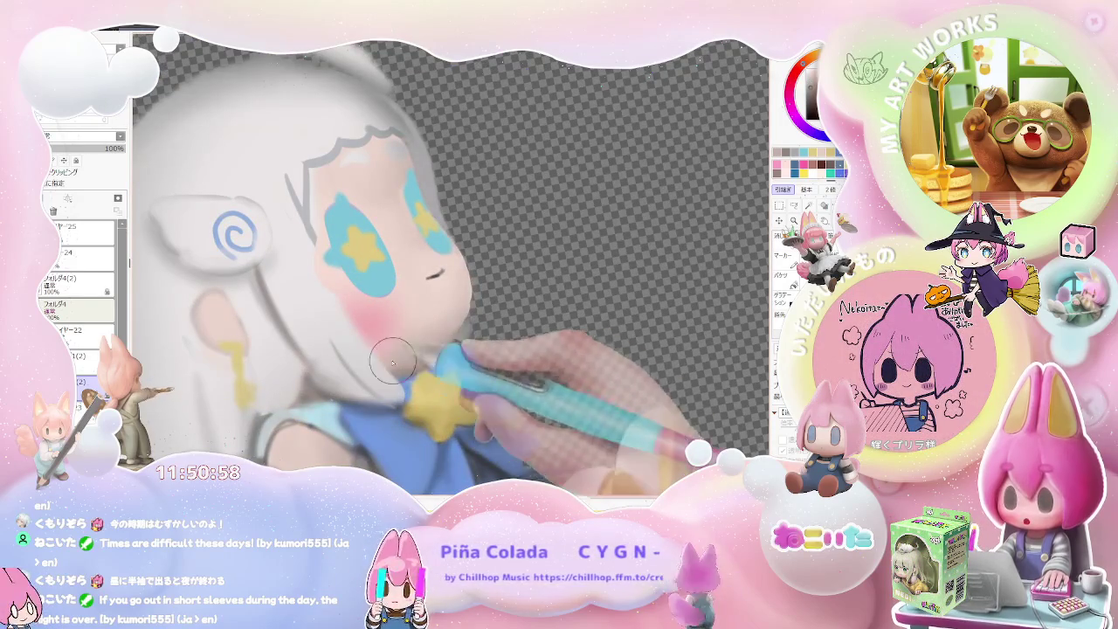
pyautogui.scroll(-1, 408, 373)
pyautogui.scroll(-1, 437, 375)
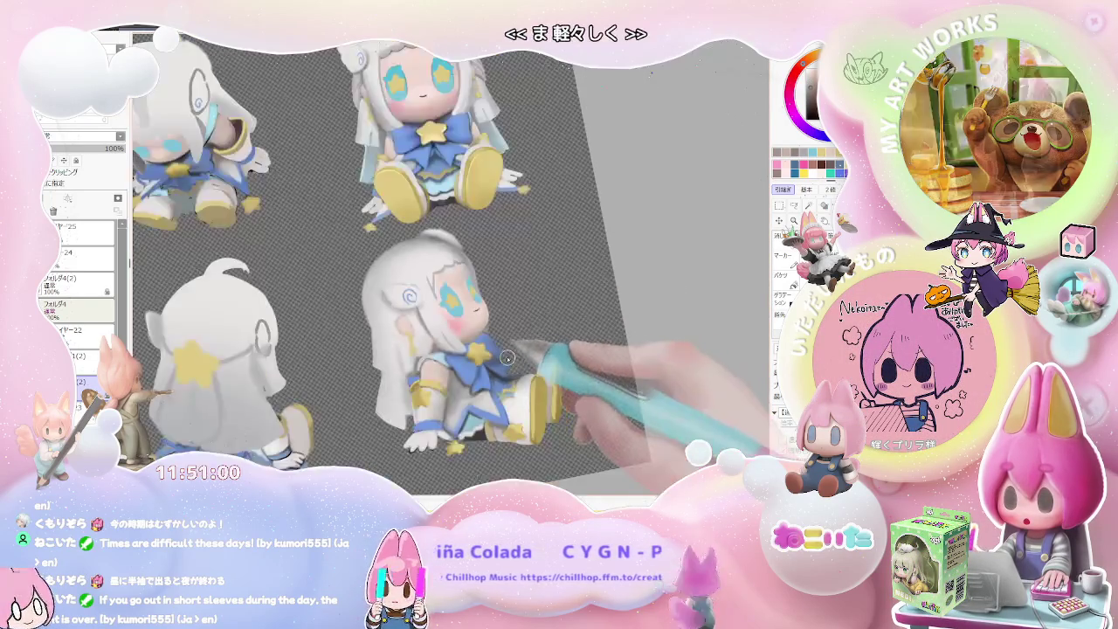
pyautogui.scroll(-1, 523, 385)
pyautogui.scroll(1, 555, 385)
pyautogui.scroll(1, 488, 376)
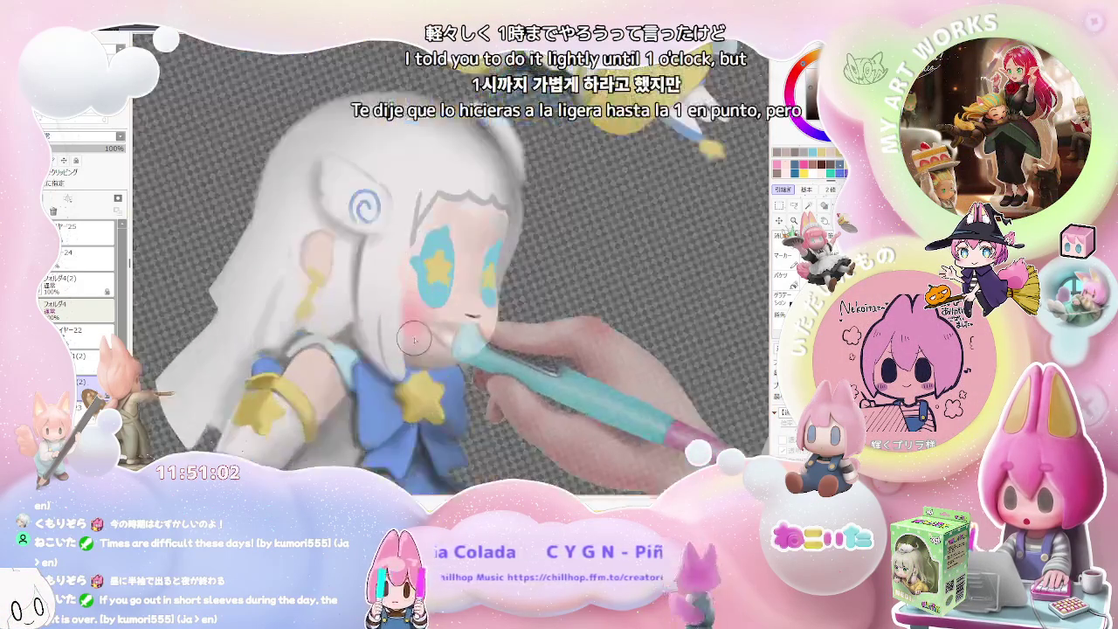
pyautogui.scroll(1, 414, 355)
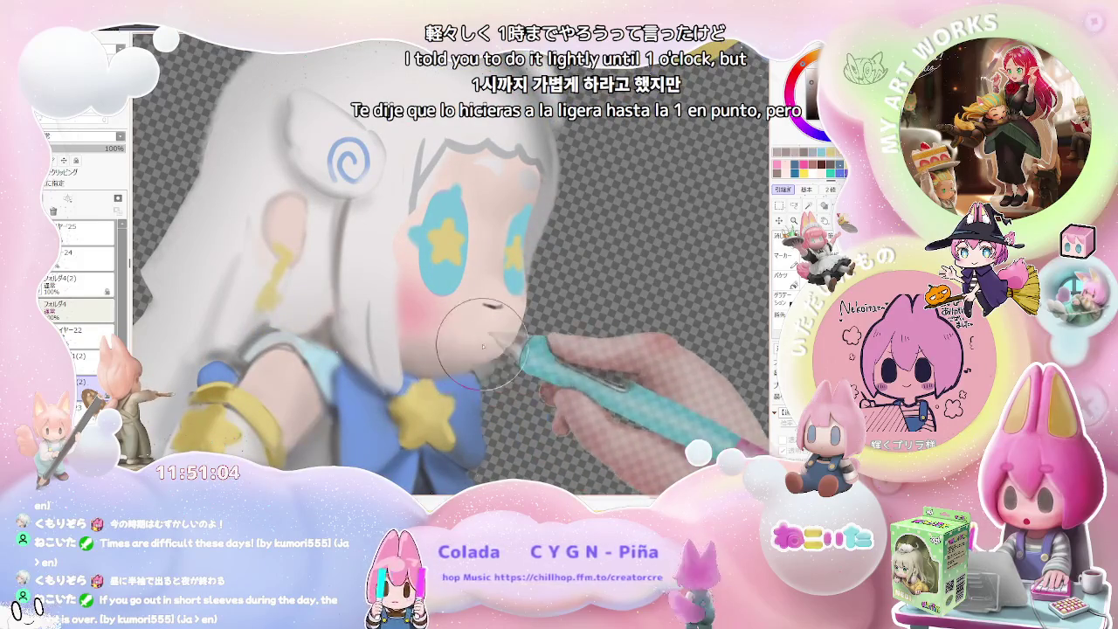
pyautogui.scroll(-1, 498, 347)
pyautogui.scroll(-1, 498, 347)
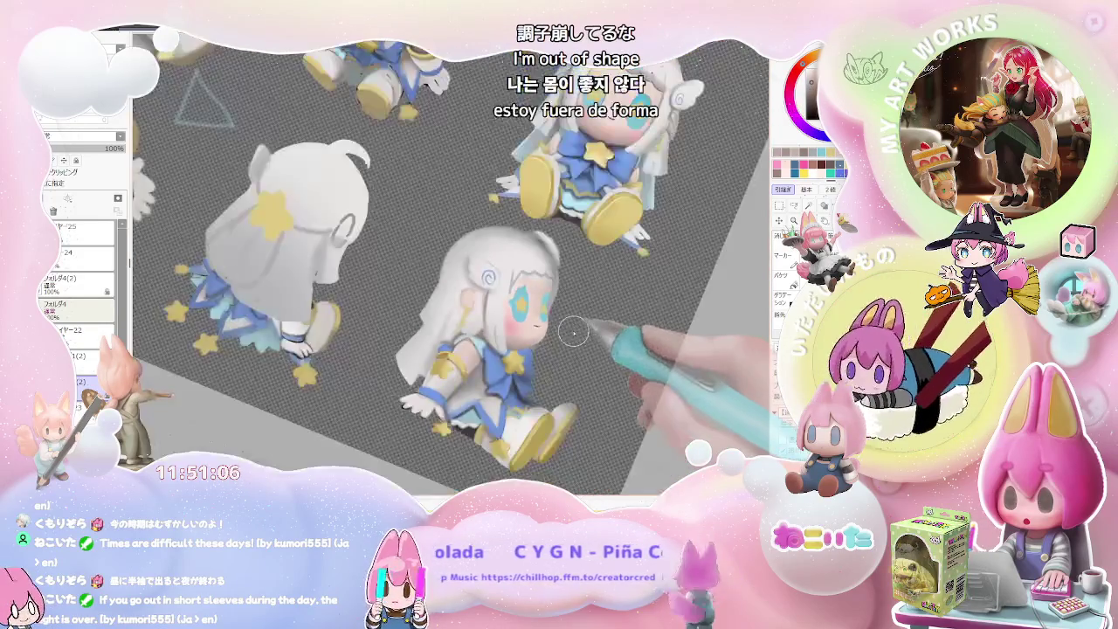
pyautogui.scroll(2, 495, 345)
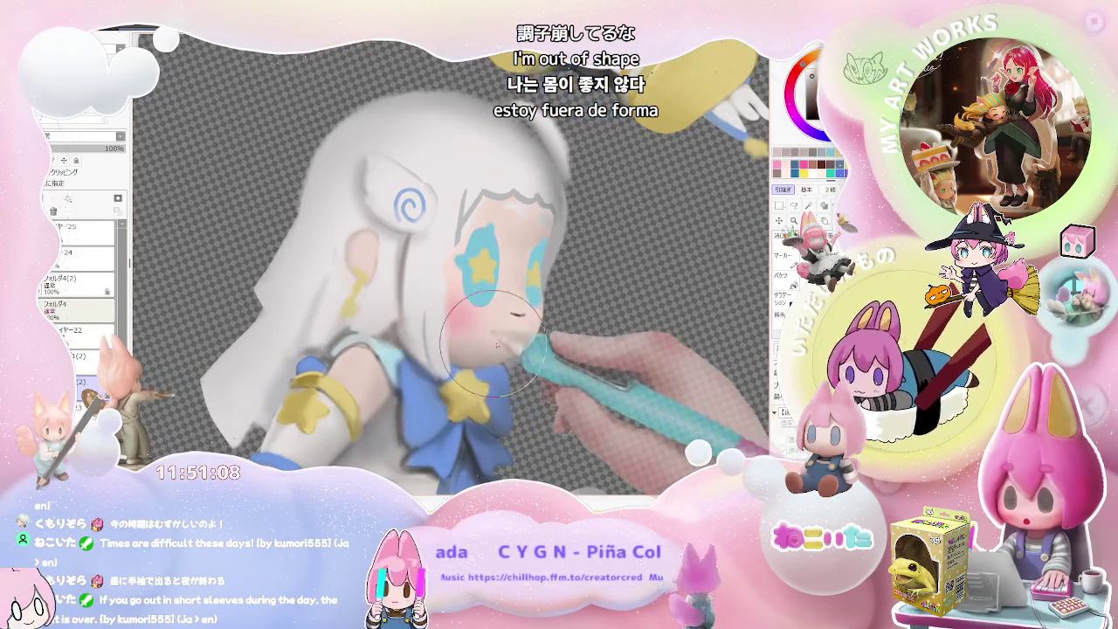
pyautogui.scroll(-1, 485, 343)
pyautogui.scroll(-1, 524, 345)
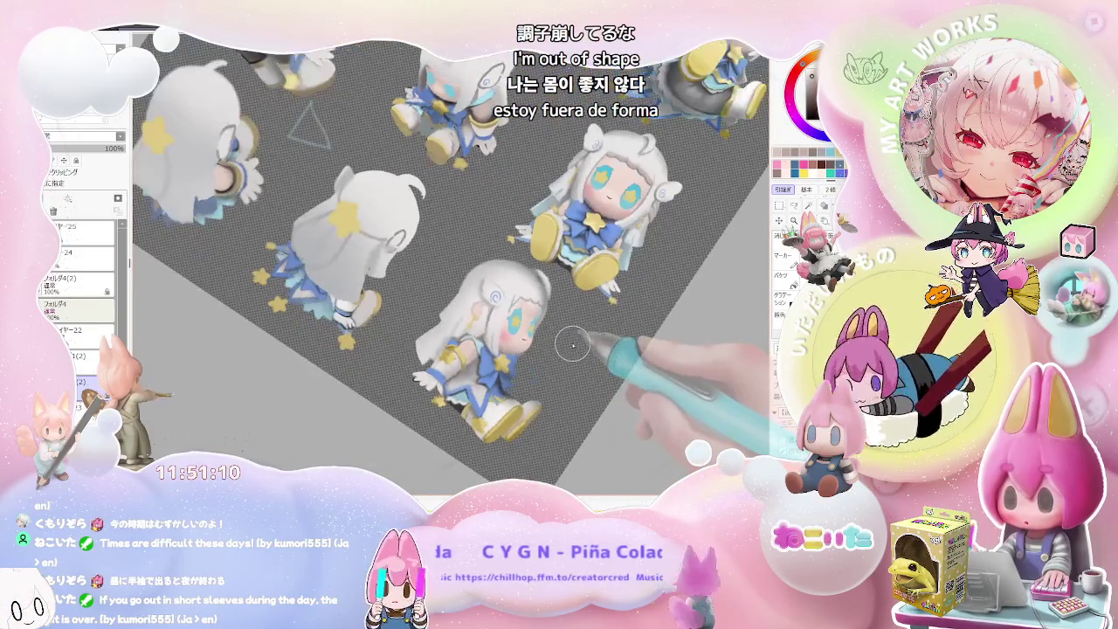
pyautogui.scroll(1, 541, 353)
pyautogui.scroll(1, 506, 358)
pyautogui.scroll(1, 485, 358)
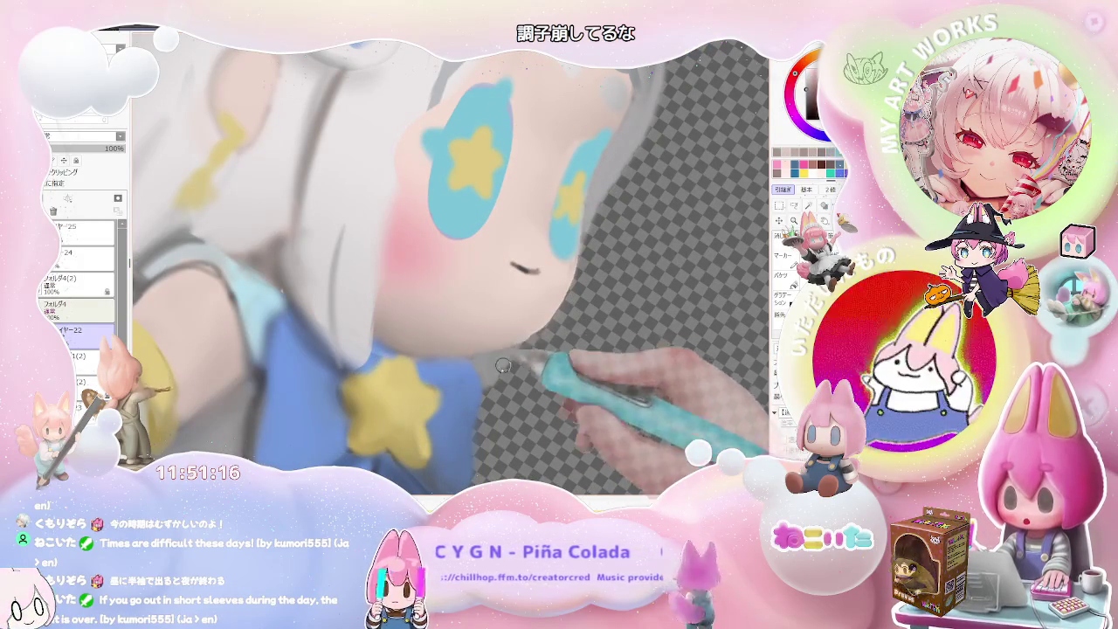
pyautogui.scroll(-1, 502, 362)
pyautogui.scroll(-1, 524, 384)
pyautogui.scroll(-1, 545, 411)
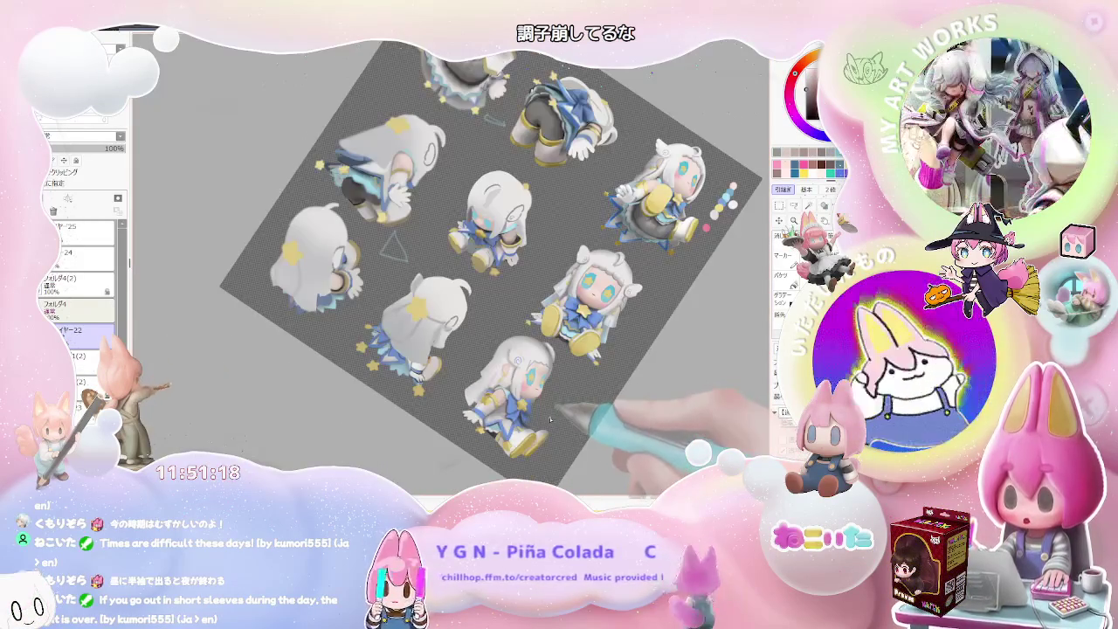
# - Straighten and flip the canvas view, then shade around the side figure's eyes
pyautogui.press('Home')
pyautogui.press('h')
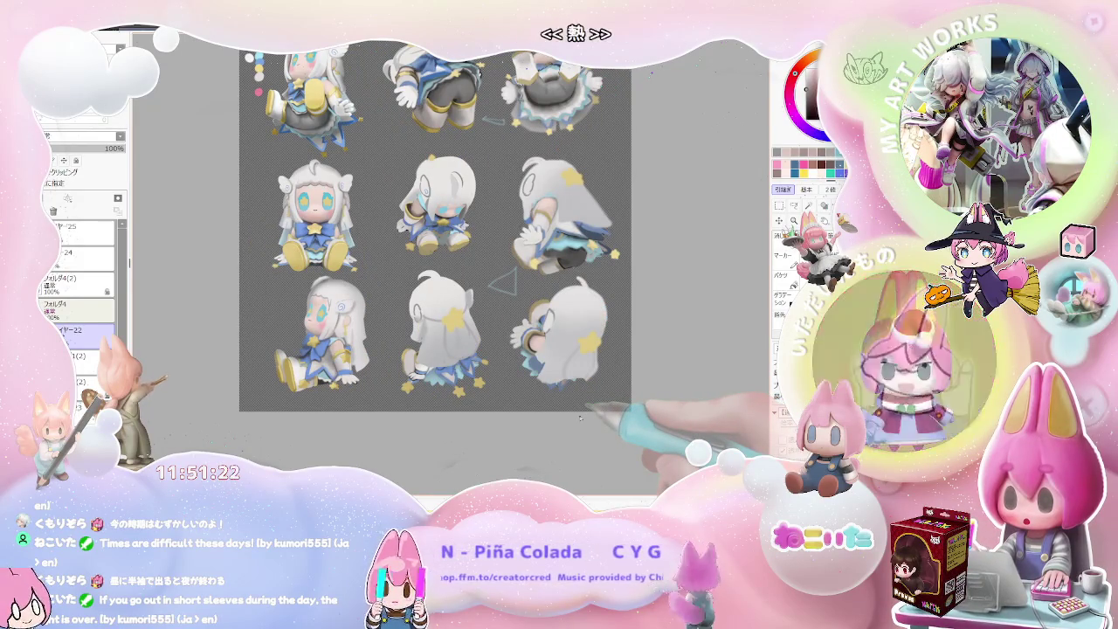
pyautogui.scroll(1, 489, 367)
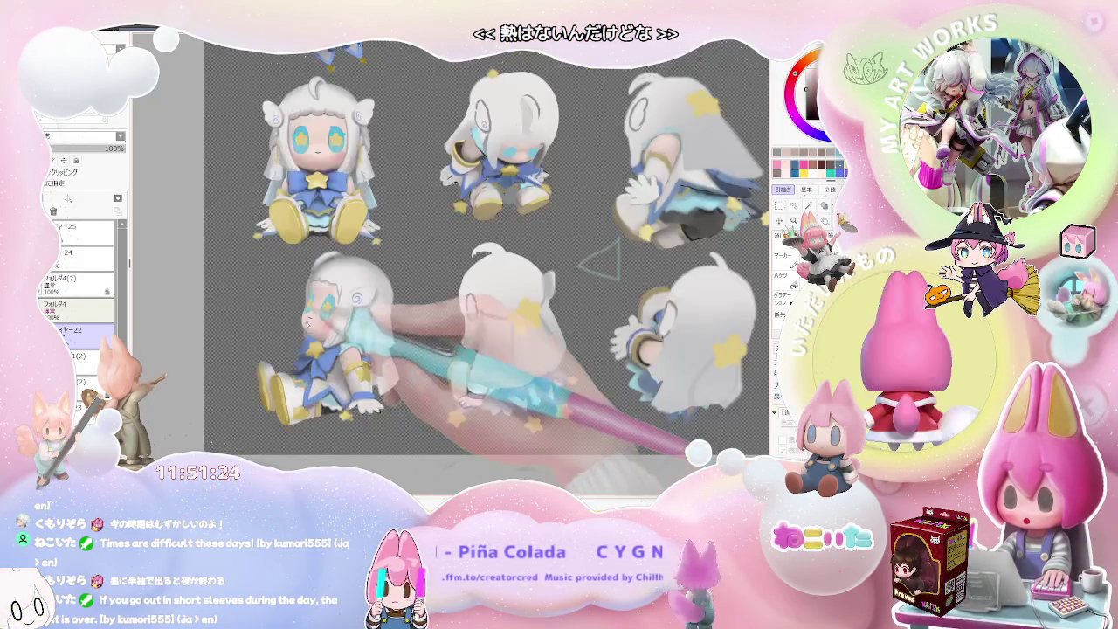
pyautogui.scroll(1, 402, 332)
pyautogui.scroll(1, 349, 315)
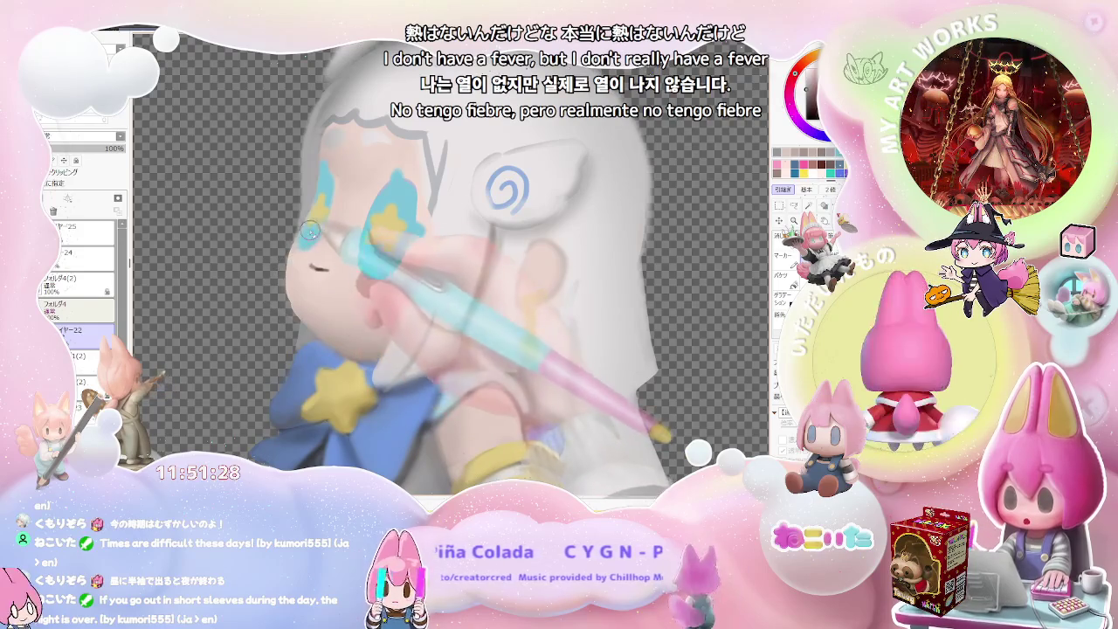
pyautogui.scroll(-1, 393, 244)
pyautogui.scroll(-1, 452, 234)
pyautogui.scroll(-1, 452, 234)
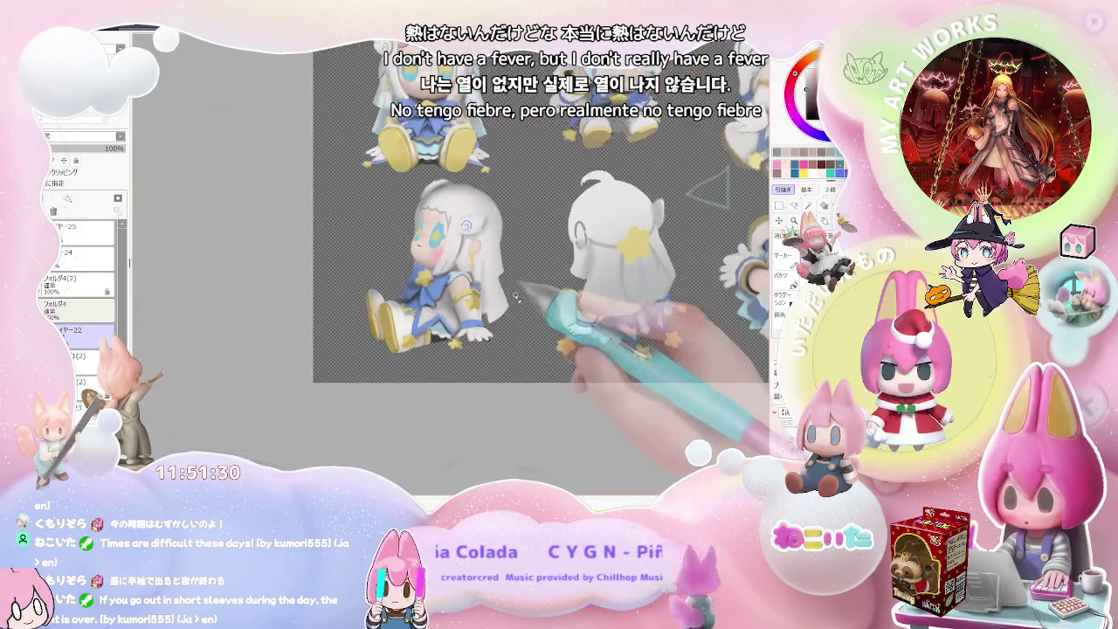
pyautogui.scroll(-1, 385, 353)
pyautogui.scroll(2, 352, 352)
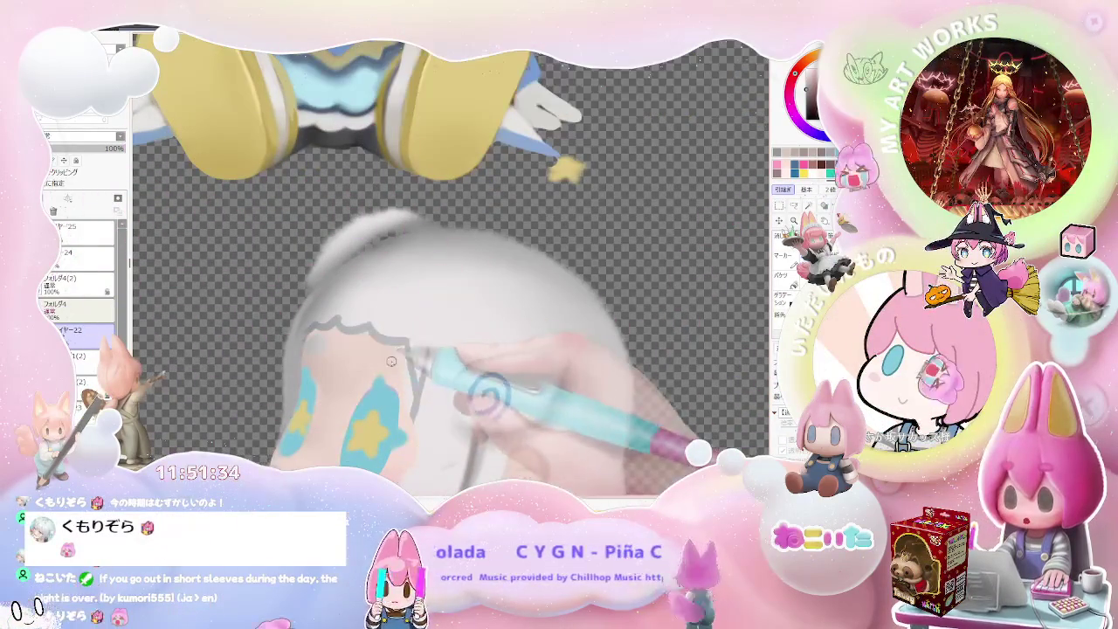
pyautogui.scroll(-1, 382, 354)
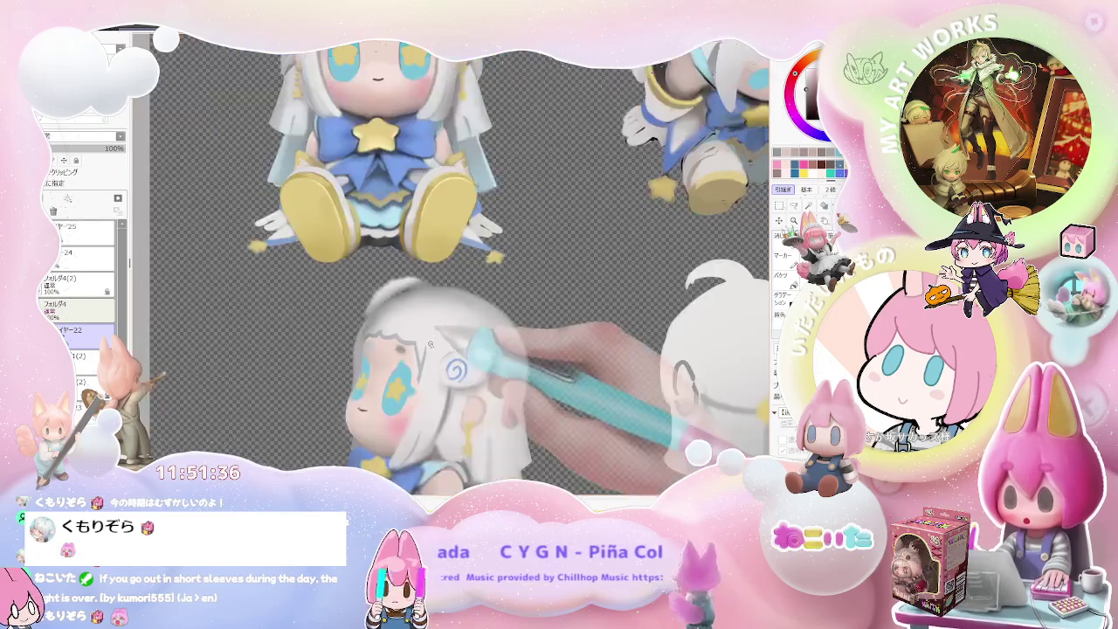
pyautogui.scroll(-1, 419, 350)
pyautogui.scroll(-1, 506, 345)
pyautogui.scroll(2, 545, 343)
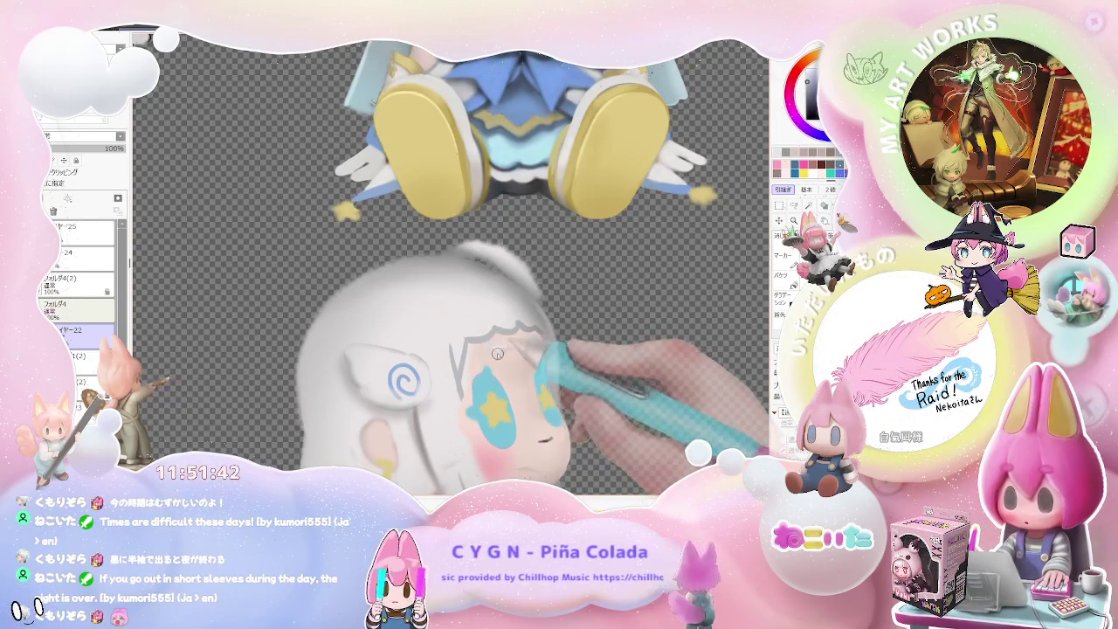
# - Refine the shading on the forehead hair and the ear swirl
pyautogui.scroll(-2, 494, 351)
pyautogui.scroll(-1, 524, 354)
pyautogui.scroll(-1, 581, 359)
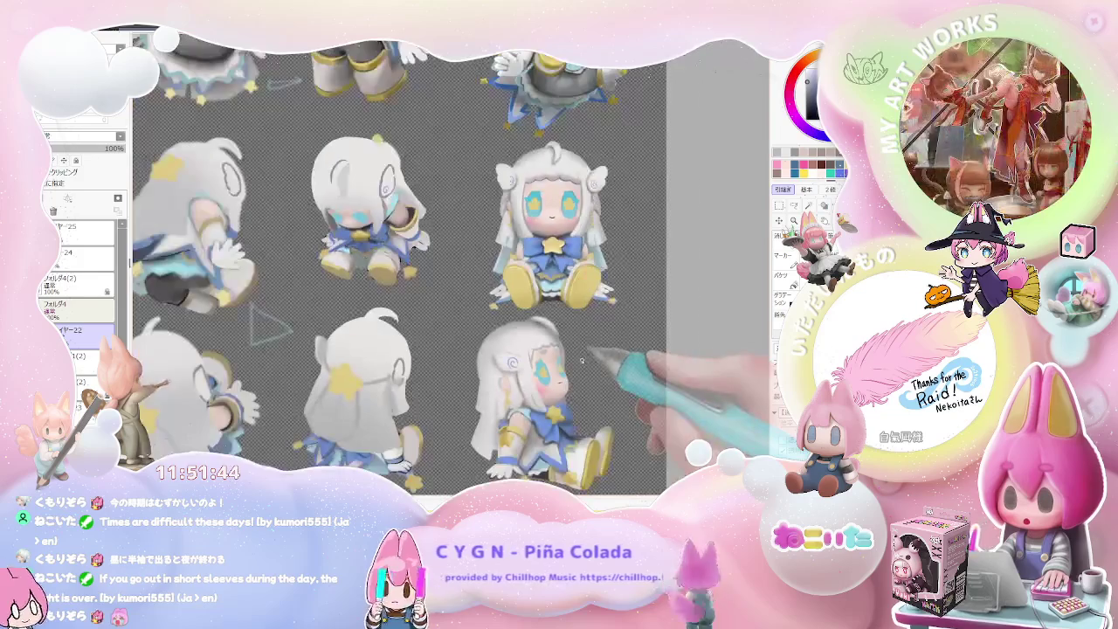
pyautogui.scroll(-1, 580, 360)
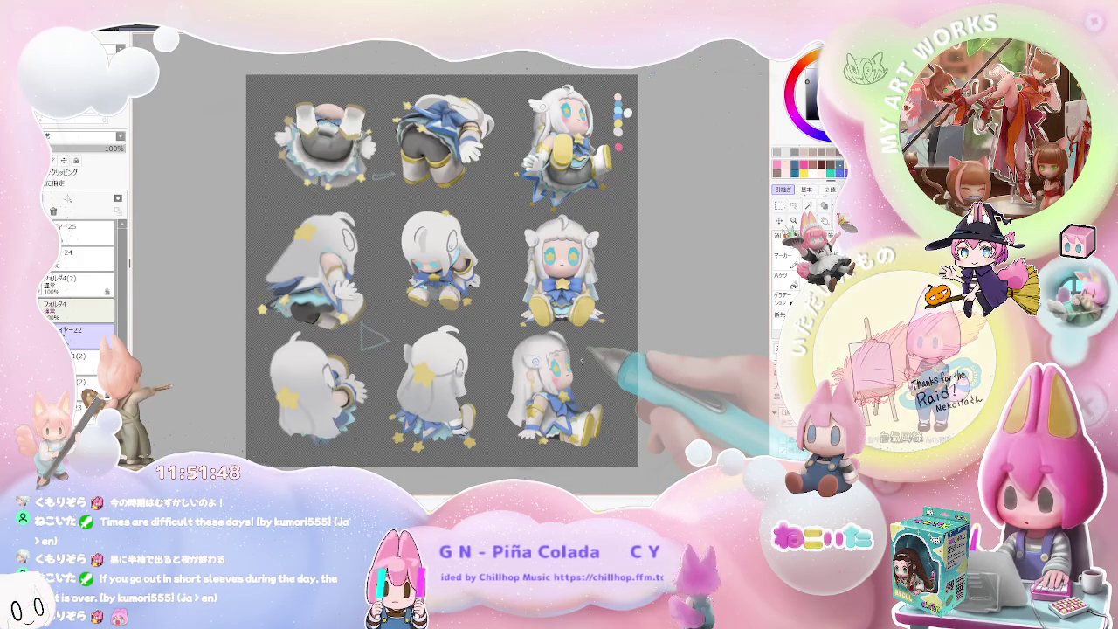
pyautogui.scroll(2, 581, 360)
pyautogui.scroll(2, 569, 377)
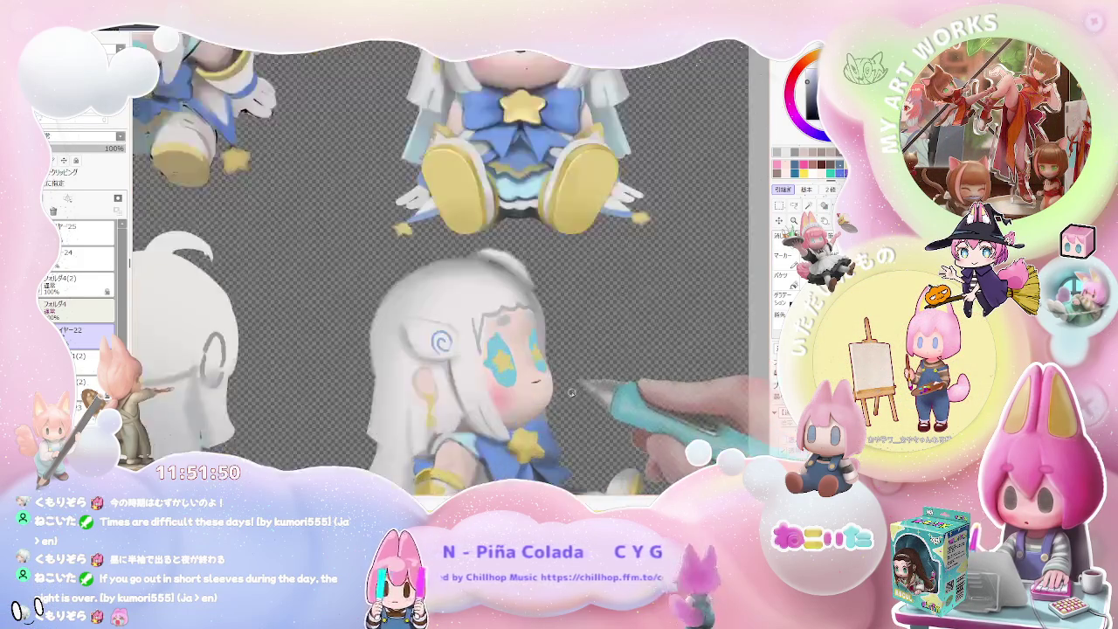
pyautogui.scroll(2, 560, 395)
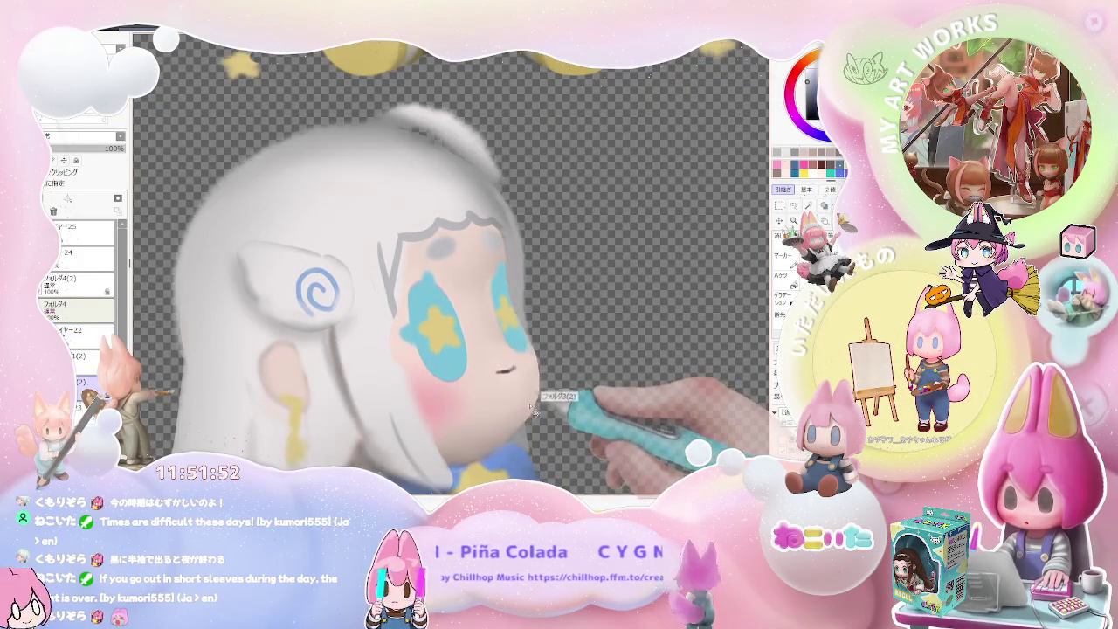
pyautogui.scroll(1, 536, 409)
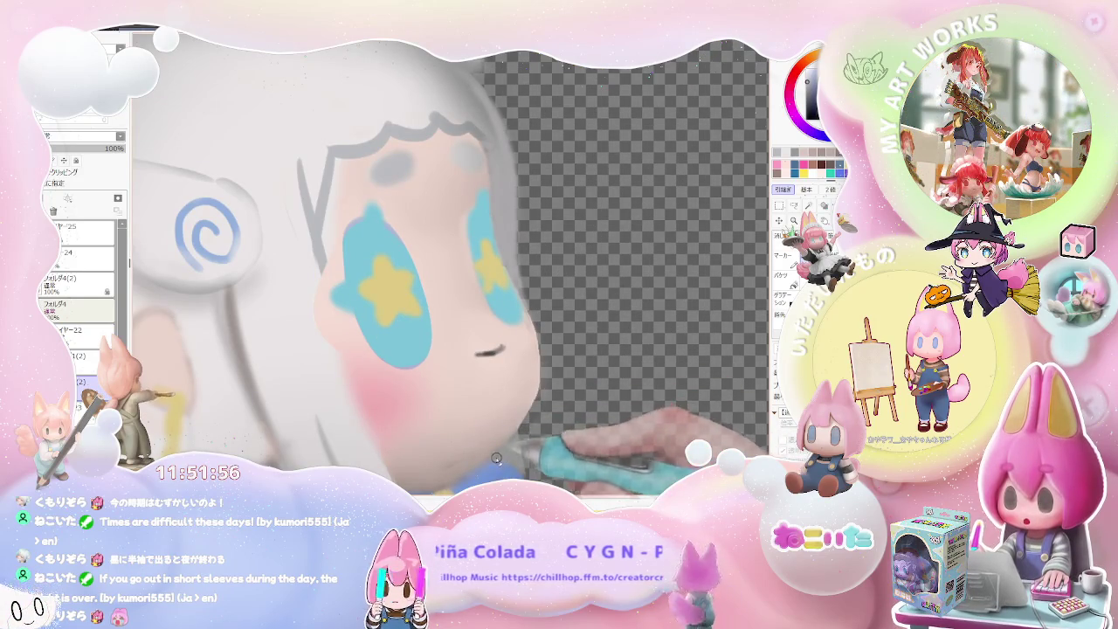
pyautogui.scroll(-2, 497, 456)
pyautogui.scroll(-2, 550, 445)
pyautogui.scroll(-2, 614, 431)
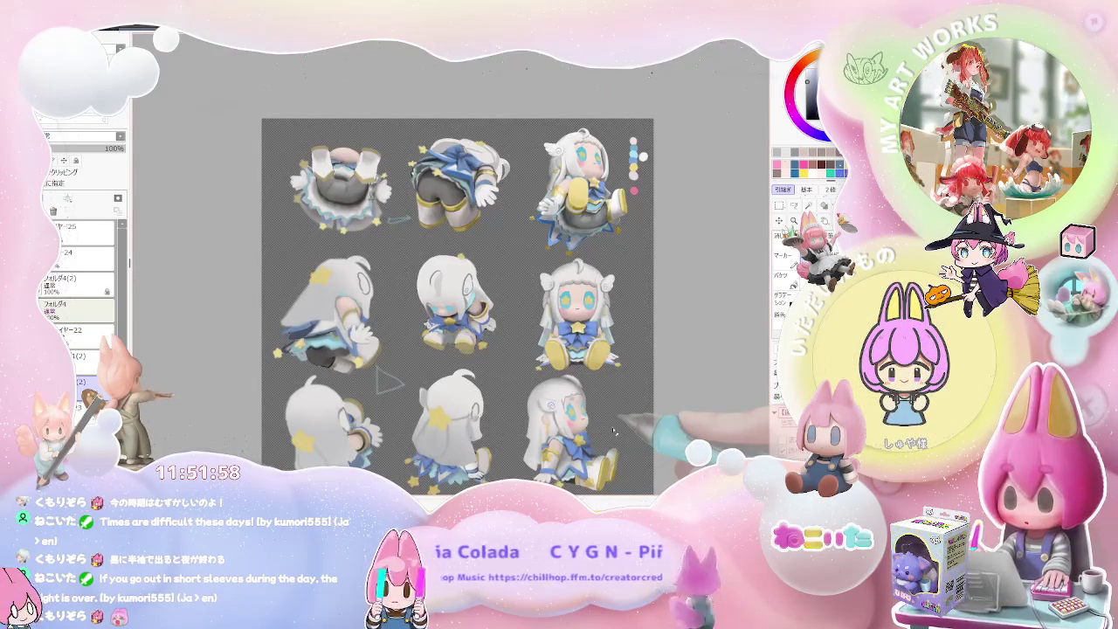
# - Tilt the canvas to a comfortable angle and soften the shading on the side figure's cheek
pyautogui.moveTo(613, 431); pyautogui.dragTo(502, 385)
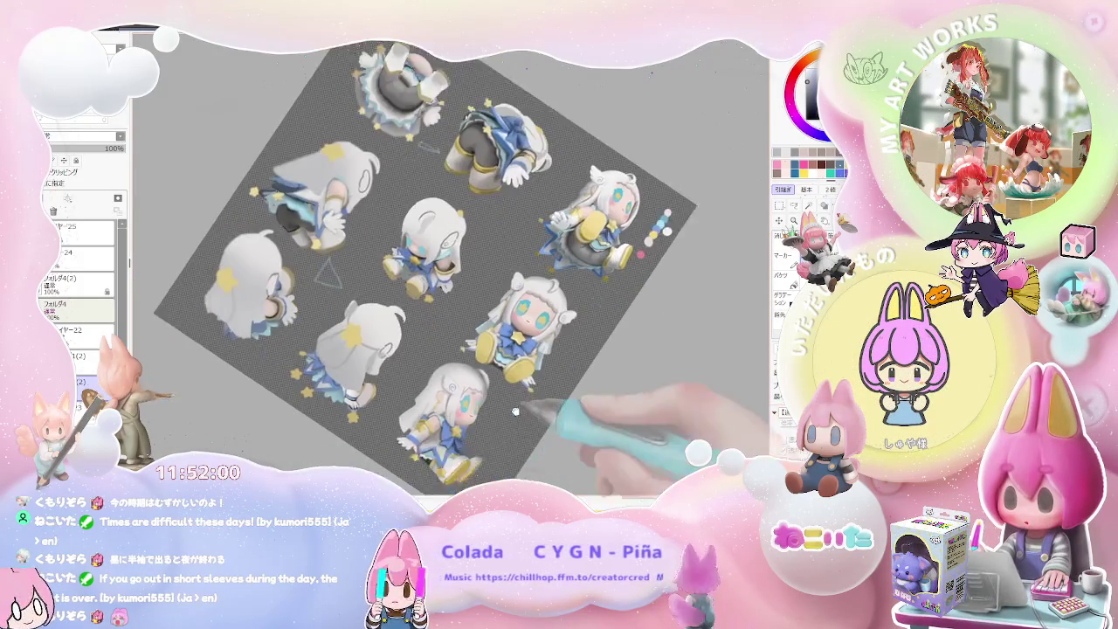
pyautogui.scroll(2, 502, 385)
pyautogui.scroll(2, 411, 389)
pyautogui.scroll(1, 408, 388)
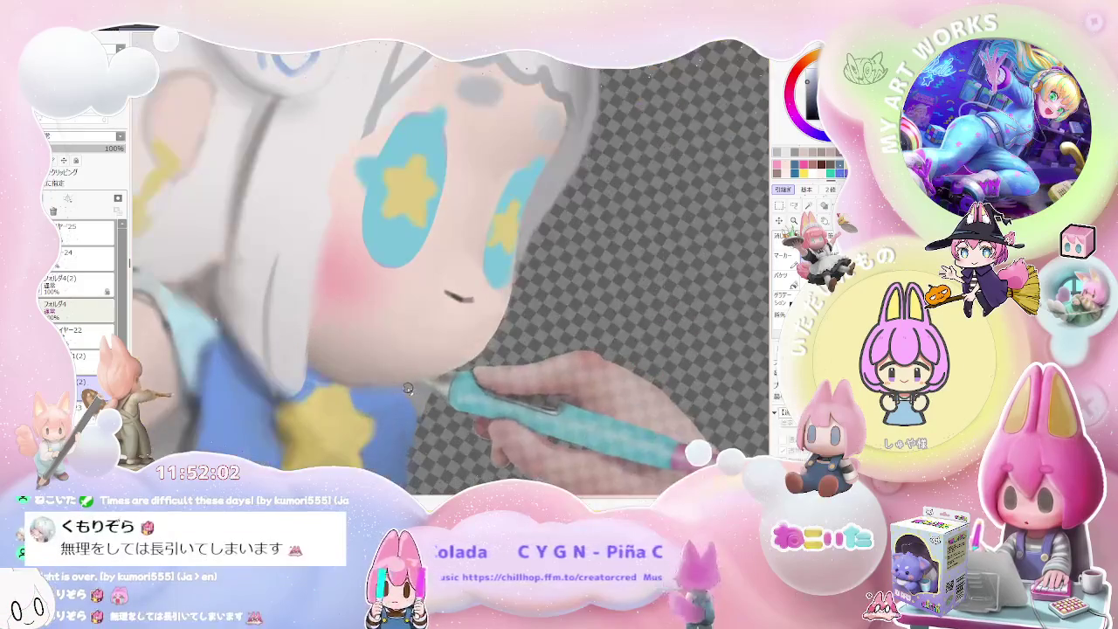
pyautogui.scroll(-1, 411, 402)
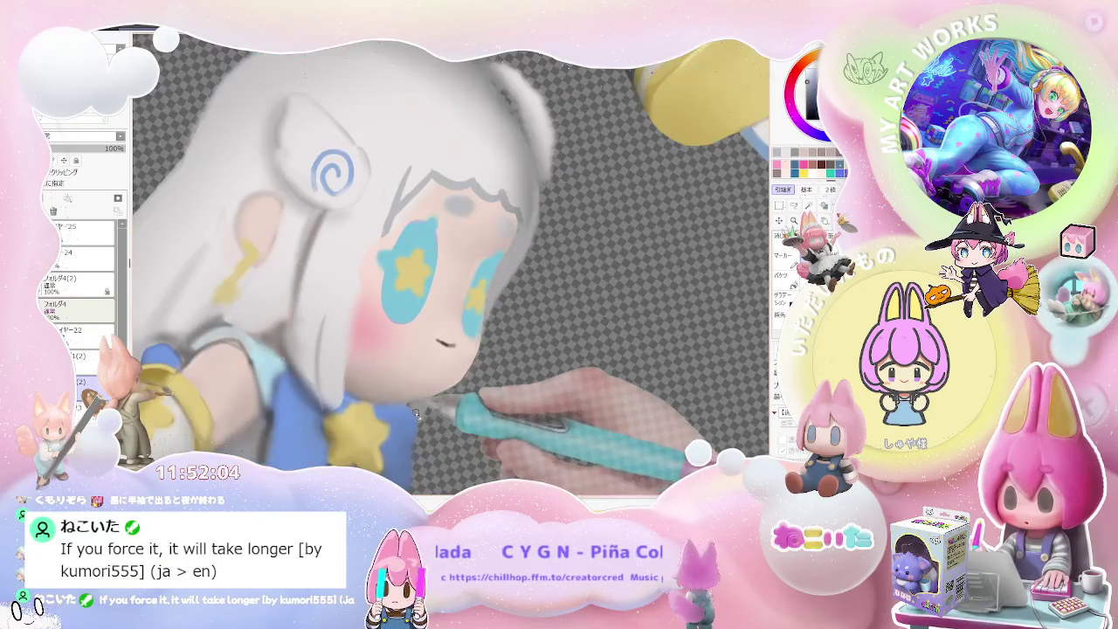
pyautogui.scroll(-1, 416, 448)
pyautogui.scroll(-1, 428, 447)
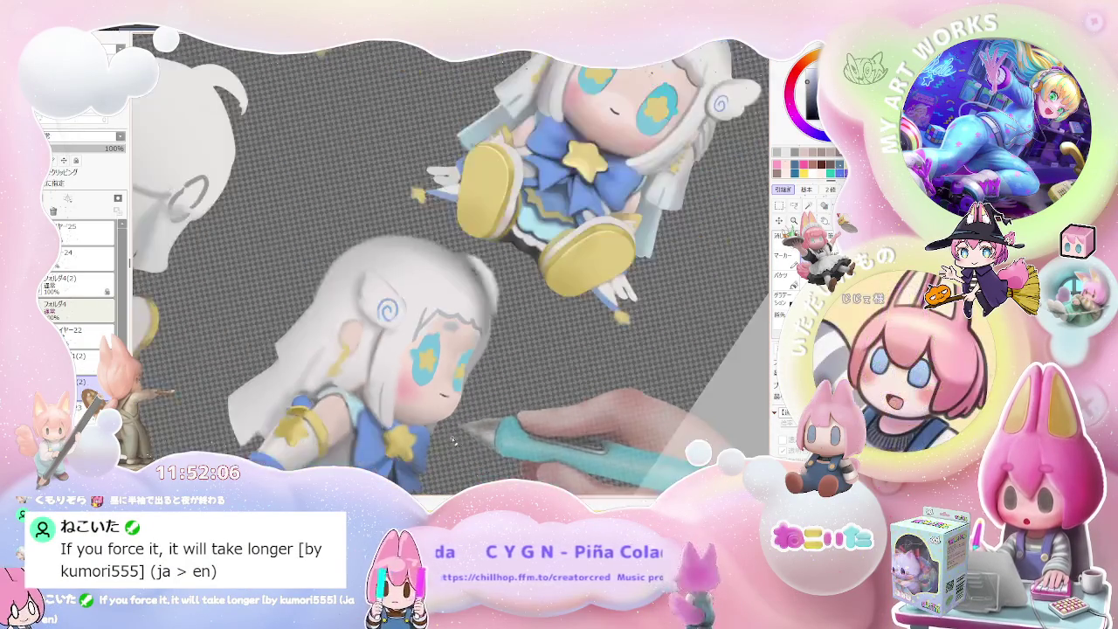
pyautogui.scroll(-1, 445, 447)
pyautogui.scroll(1, 440, 441)
pyautogui.scroll(2, 406, 410)
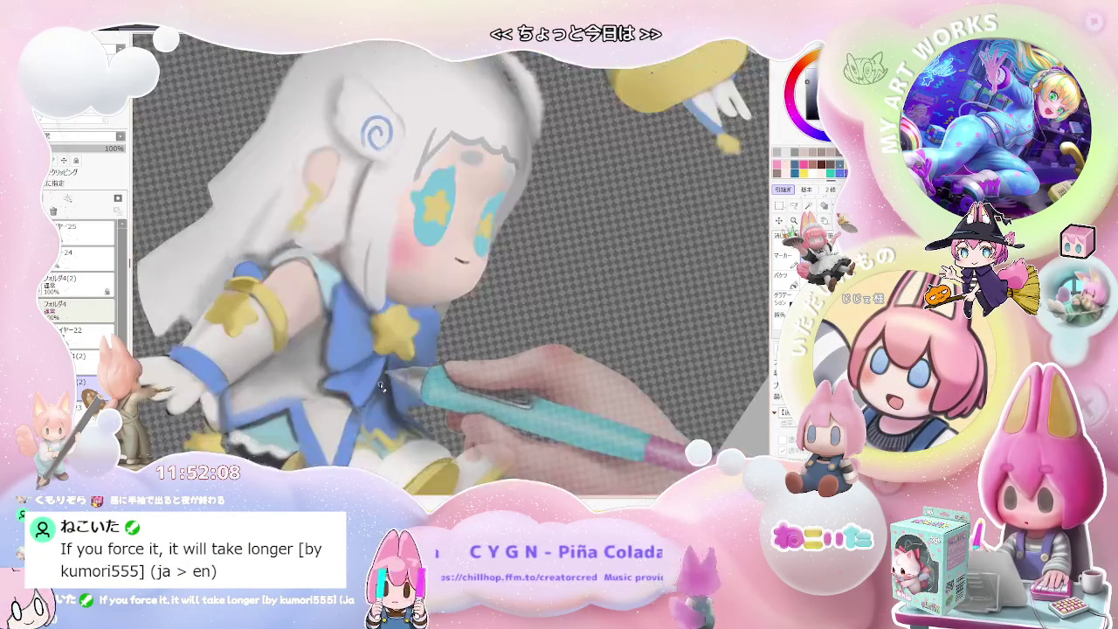
pyautogui.scroll(1, 370, 374)
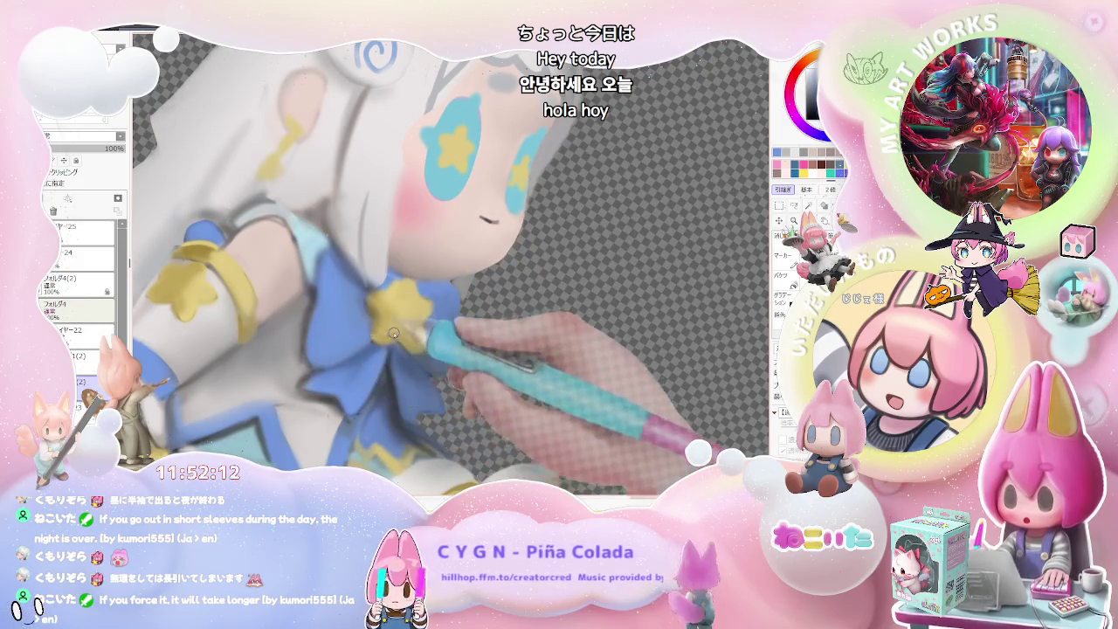
pyautogui.scroll(-2, 390, 331)
pyautogui.scroll(2, 466, 366)
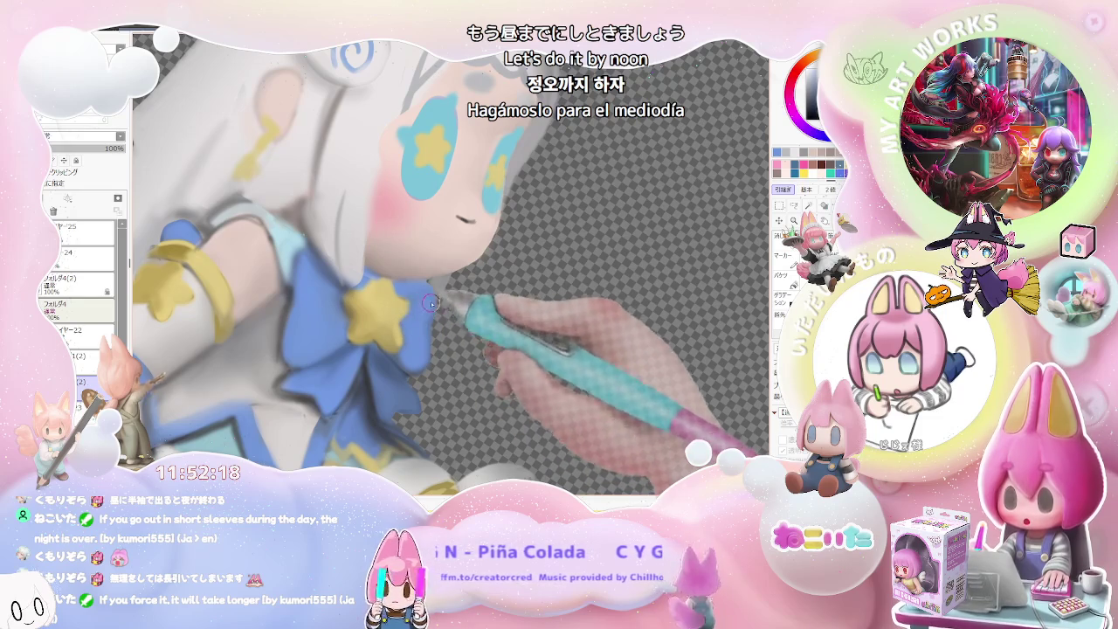
pyautogui.scroll(-2, 430, 303)
pyautogui.scroll(-1, 515, 317)
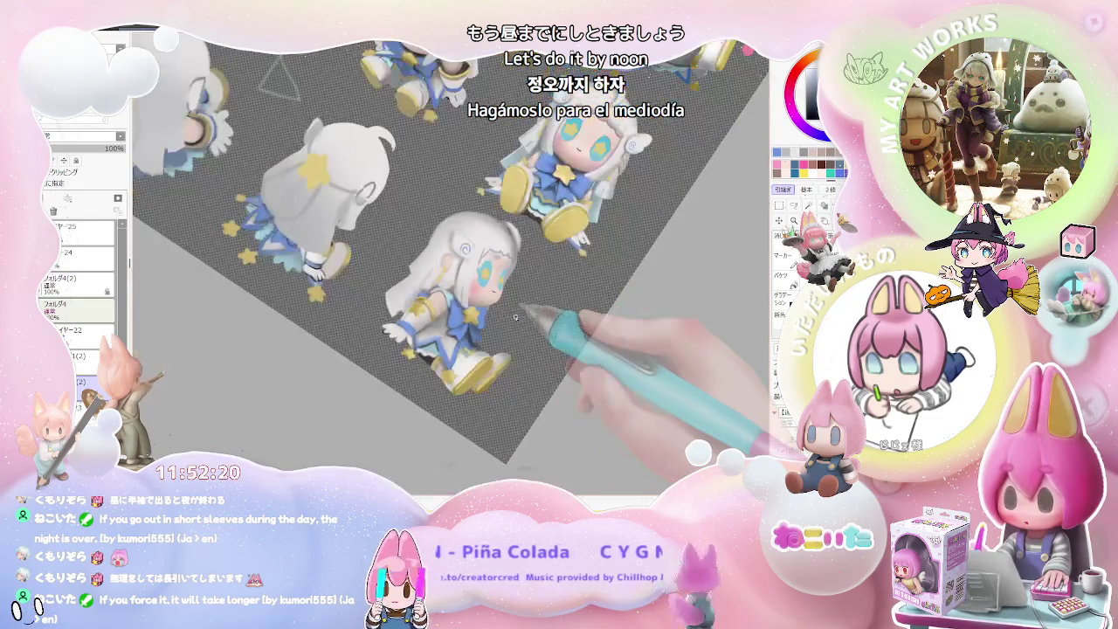
# - Turn the canvas back upright and switch to painting on layer レイヤー22
pyautogui.press('Home')
pyautogui.scroll(-1, 515, 317)
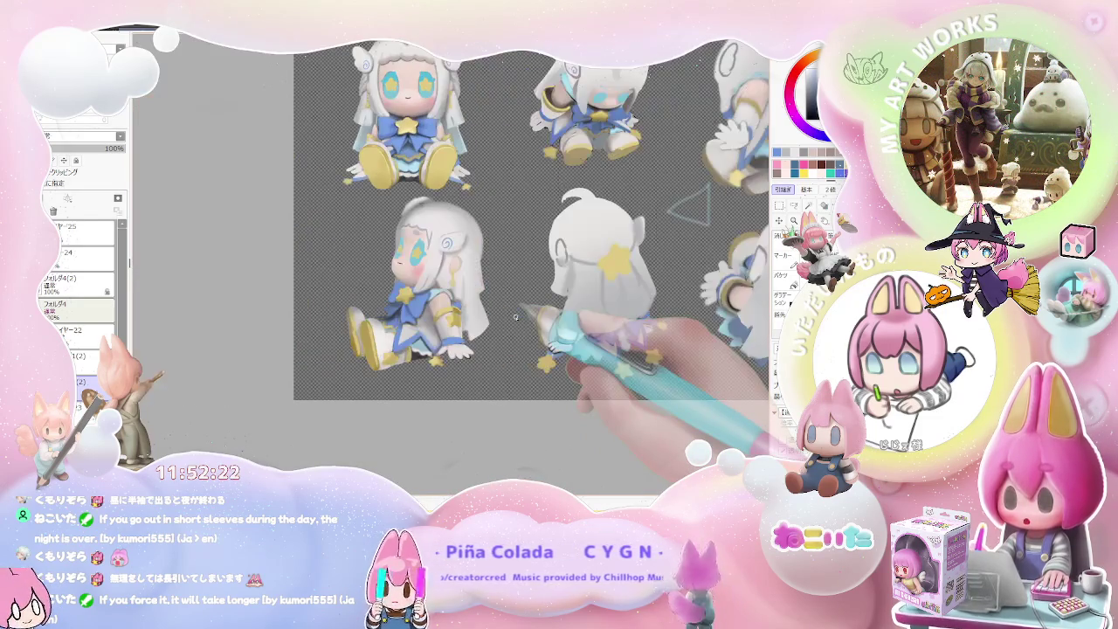
pyautogui.scroll(-1, 515, 317)
pyautogui.scroll(2, 489, 288)
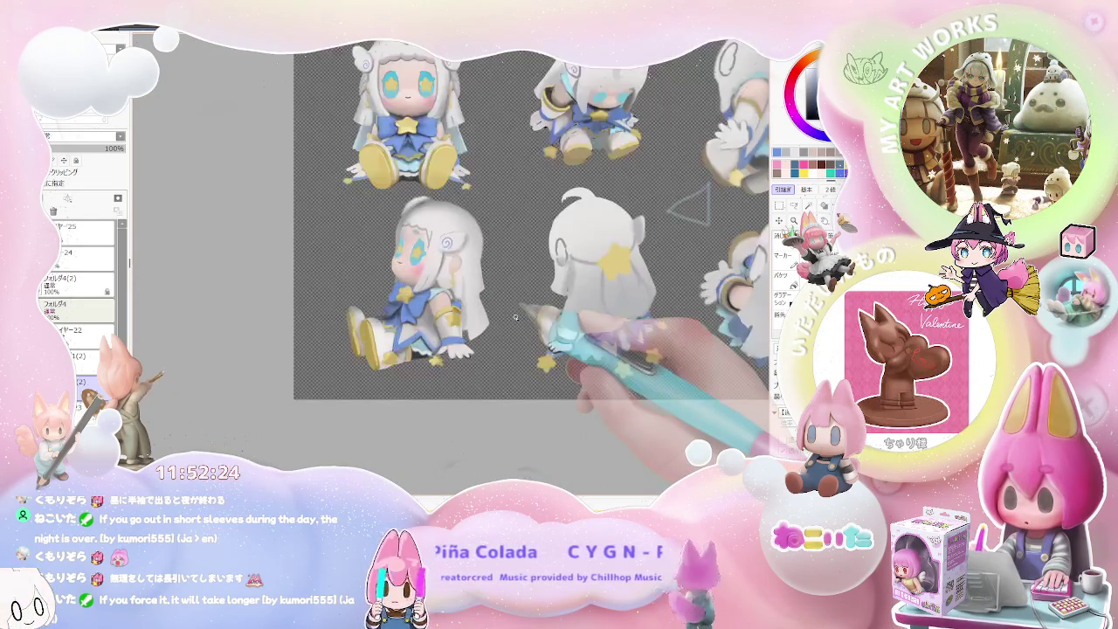
pyautogui.scroll(2, 463, 262)
pyautogui.scroll(2, 441, 246)
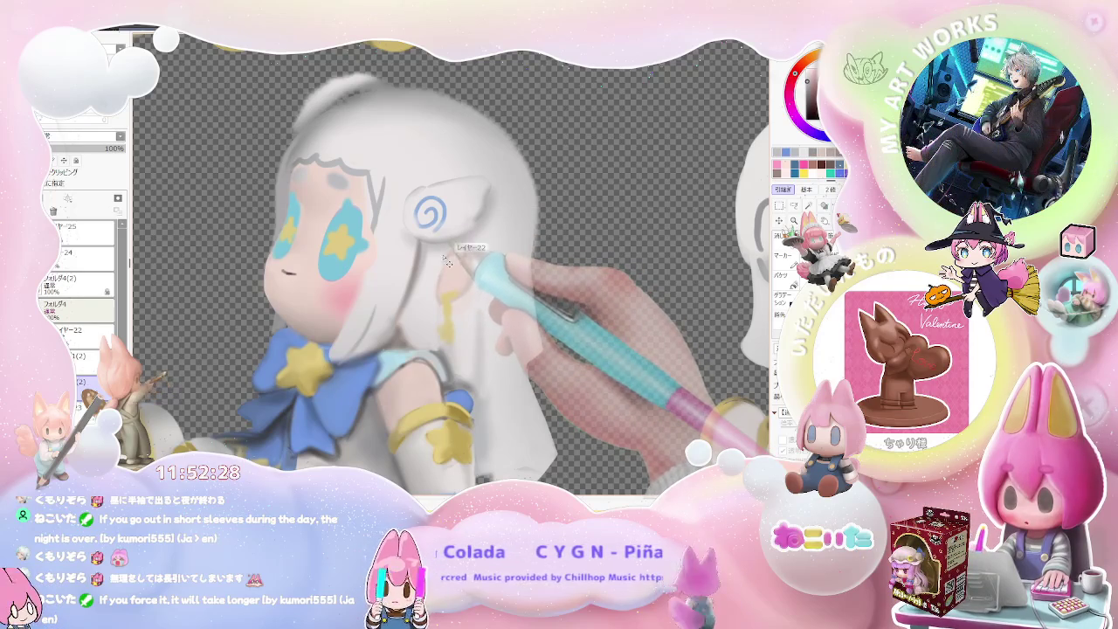
pyautogui.press('Down')
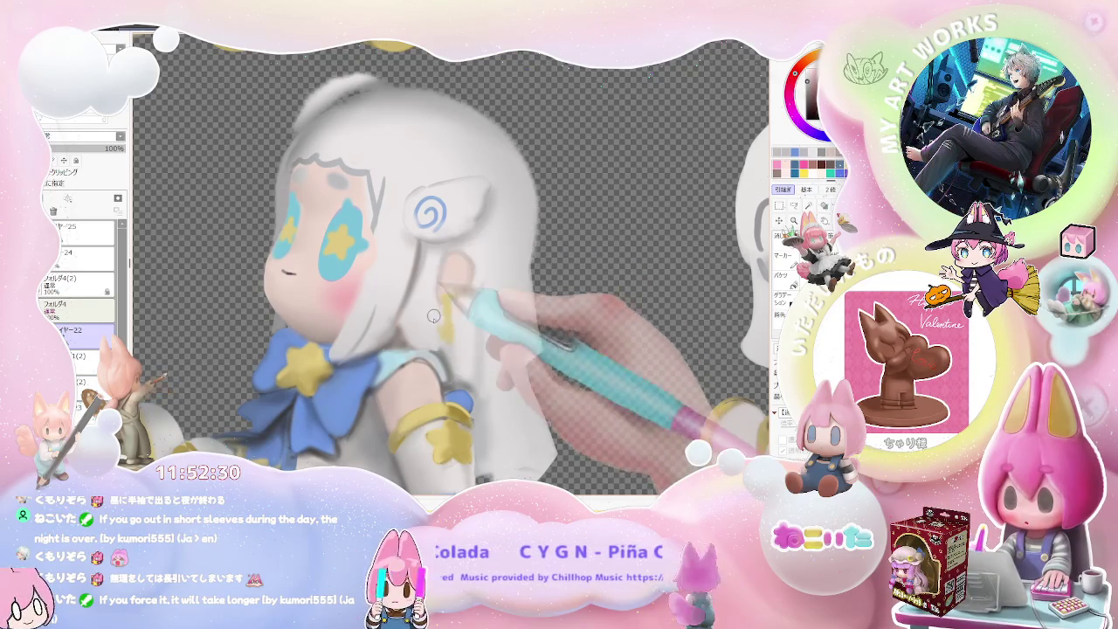
pyautogui.scroll(-3, 435, 320)
pyautogui.scroll(-2, 435, 319)
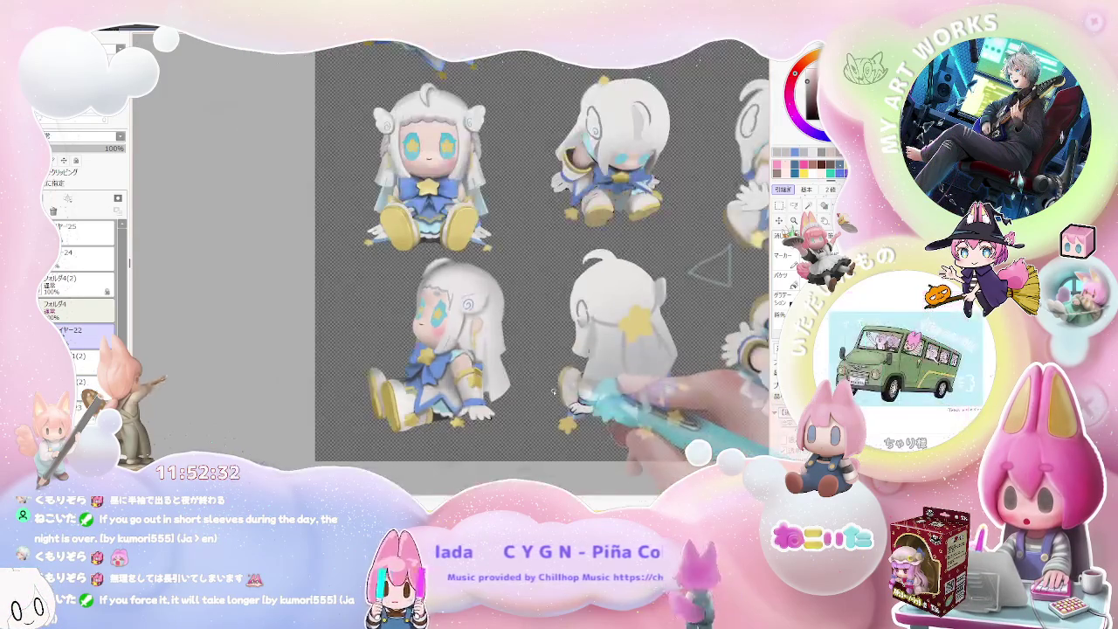
pyautogui.scroll(-2, 435, 319)
# - Tilt the canvas clockwise and paint soft shading on the hair around the ear and neck
pyautogui.moveTo(554, 408); pyautogui.dragTo(536, 382)
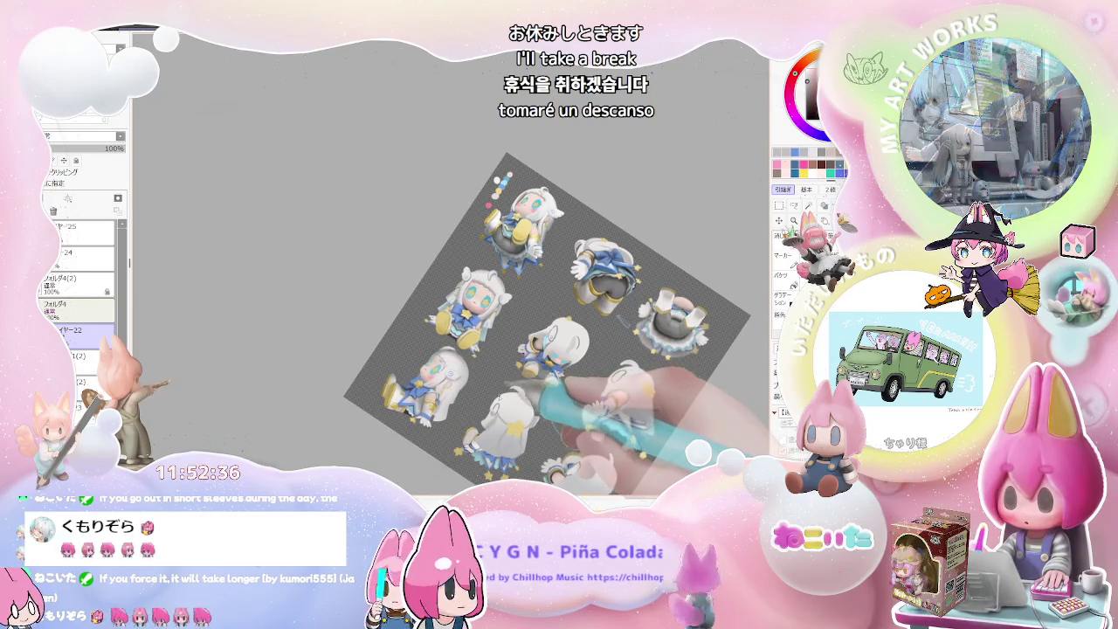
pyautogui.scroll(2, 454, 279)
pyautogui.scroll(2, 454, 280)
pyautogui.scroll(1, 406, 331)
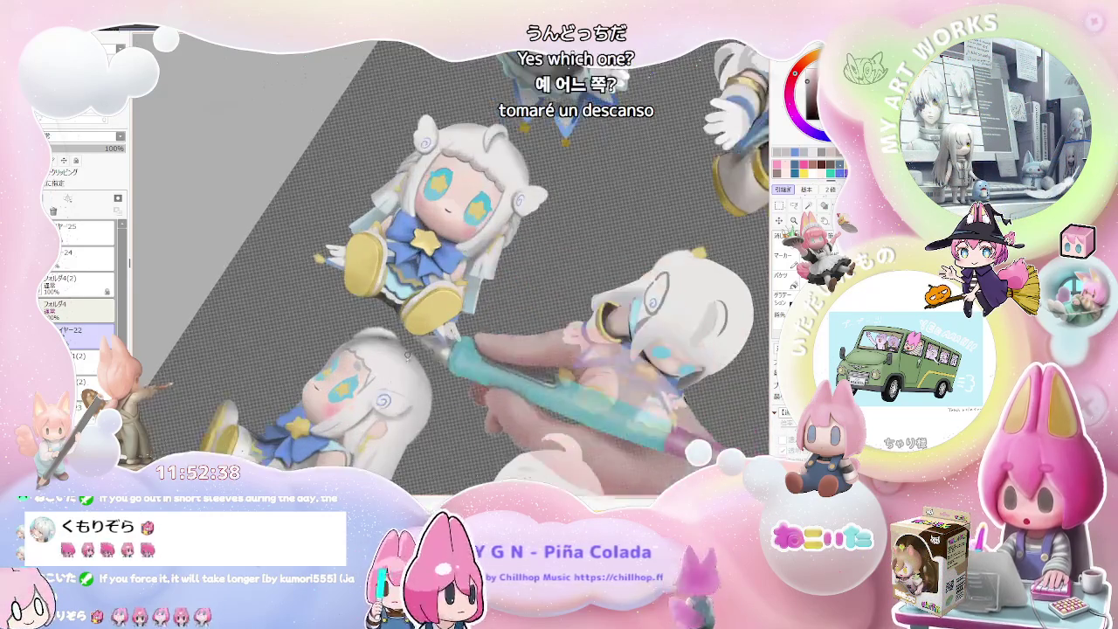
pyautogui.scroll(1, 406, 331)
pyautogui.scroll(2, 406, 331)
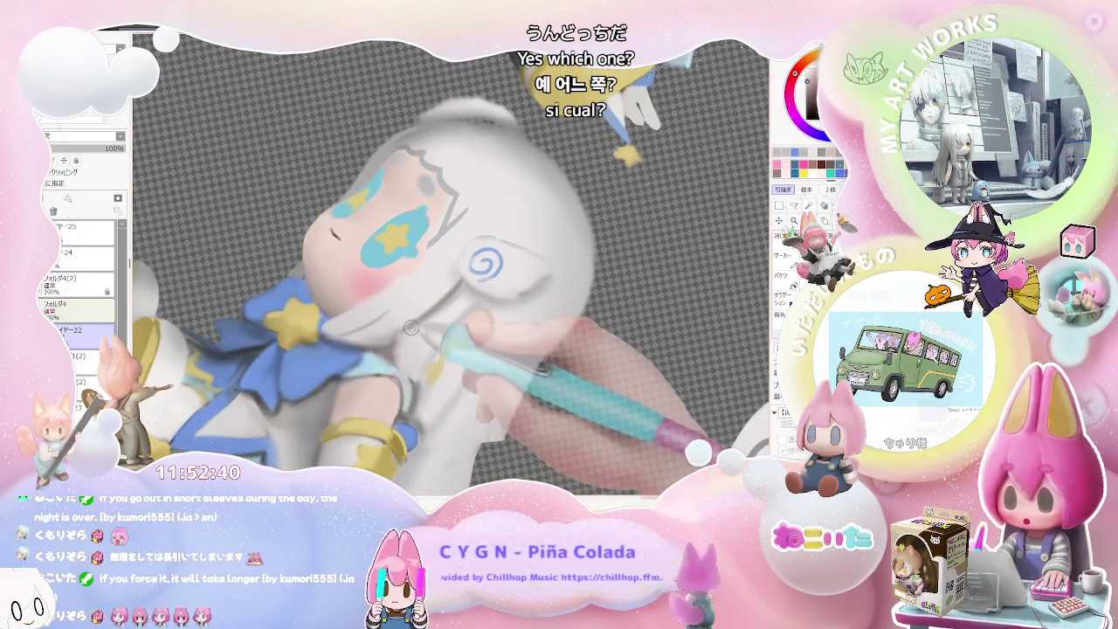
pyautogui.scroll(-1, 404, 334)
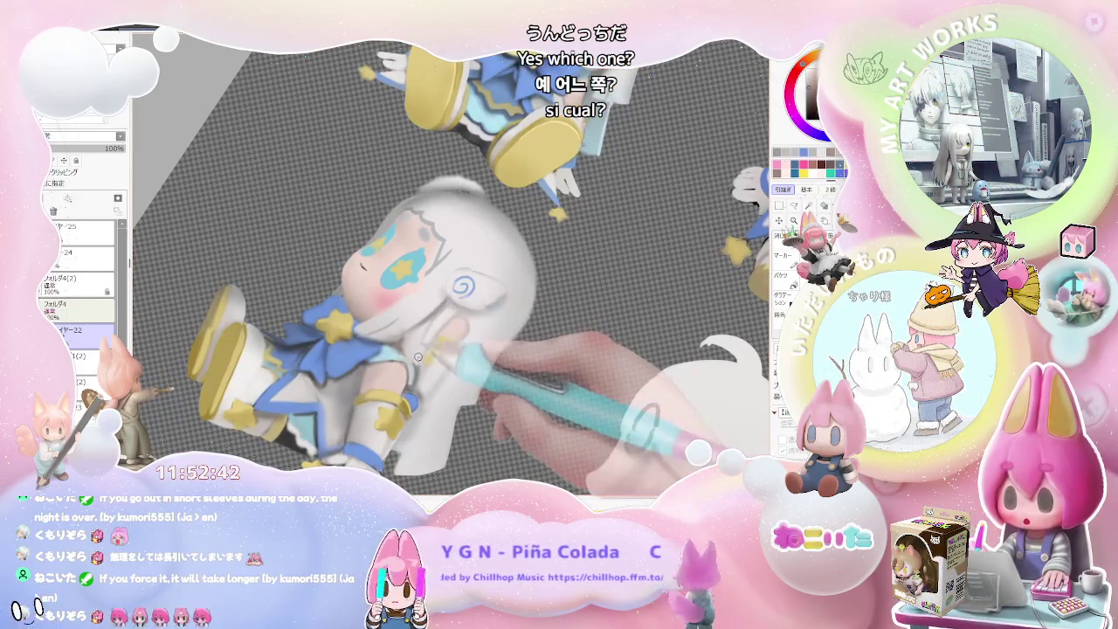
pyautogui.scroll(-2, 435, 321)
pyautogui.scroll(-2, 492, 330)
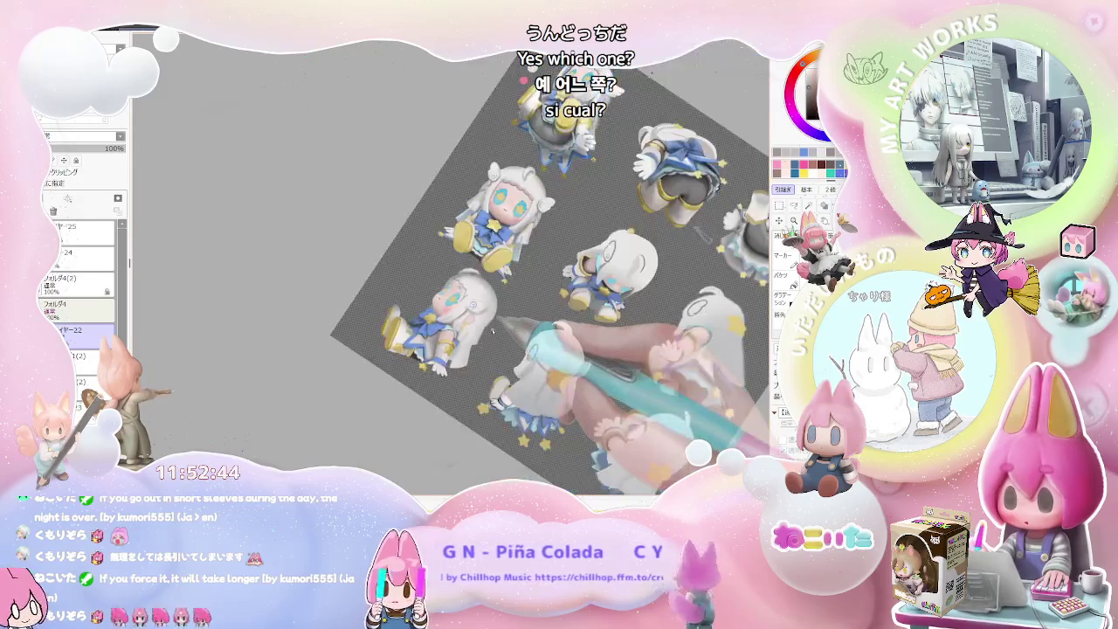
pyautogui.scroll(2, 491, 330)
pyautogui.scroll(2, 408, 311)
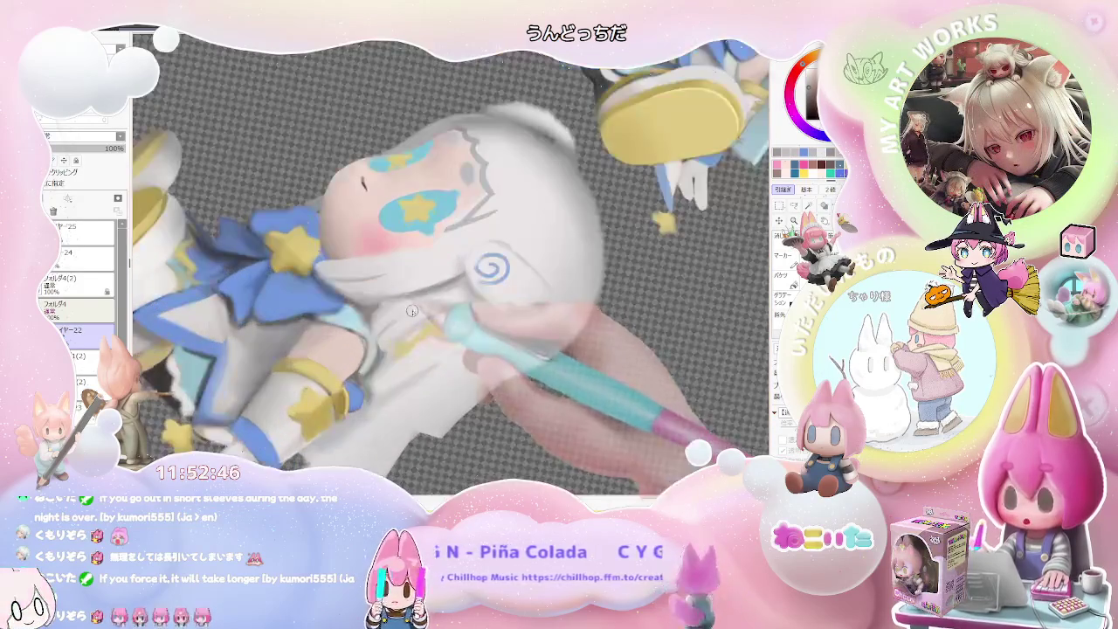
# - With a smaller brush, edge the hair fringe beside the star eye with a thin dark line
pyautogui.press('[')
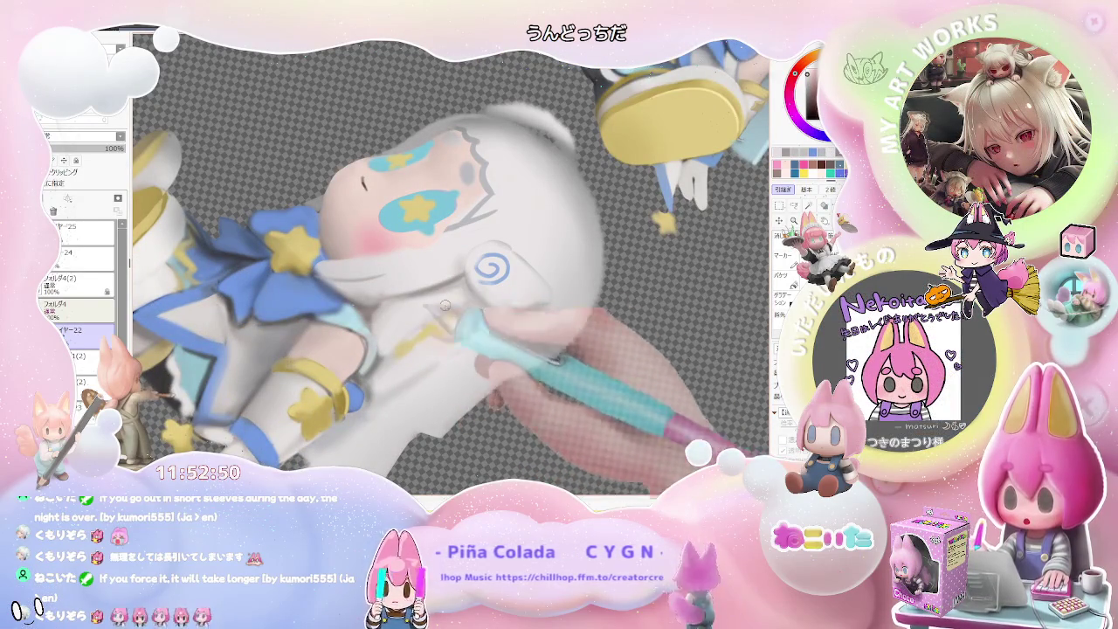
pyautogui.scroll(-3, 480, 297)
pyautogui.scroll(-1, 483, 295)
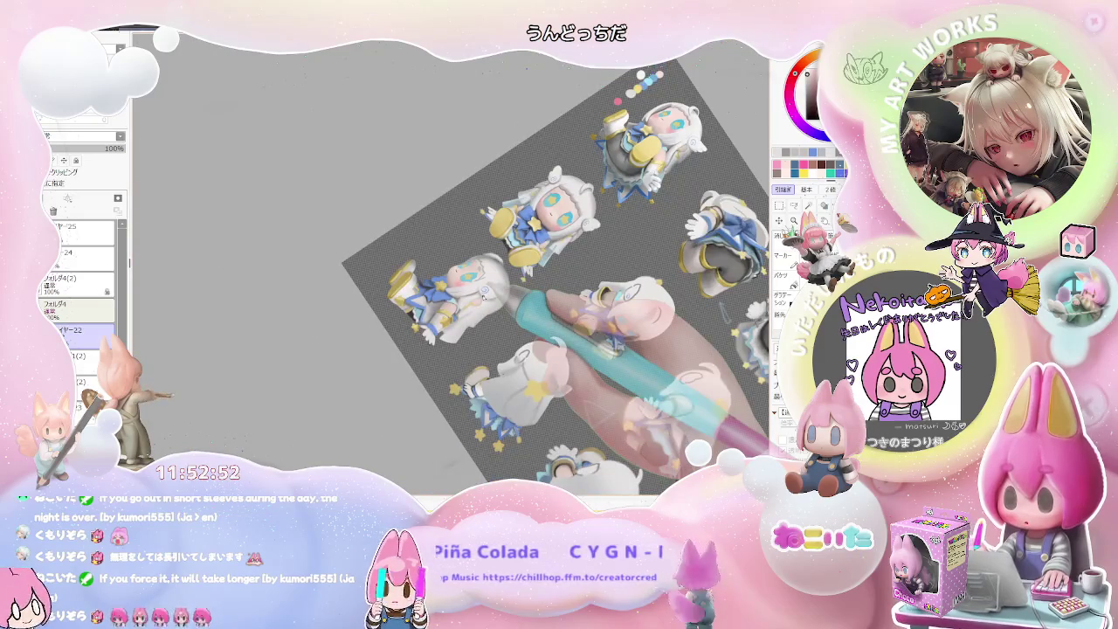
pyautogui.scroll(1, 482, 295)
pyautogui.scroll(1, 485, 279)
pyautogui.scroll(1, 488, 262)
pyautogui.scroll(2, 491, 230)
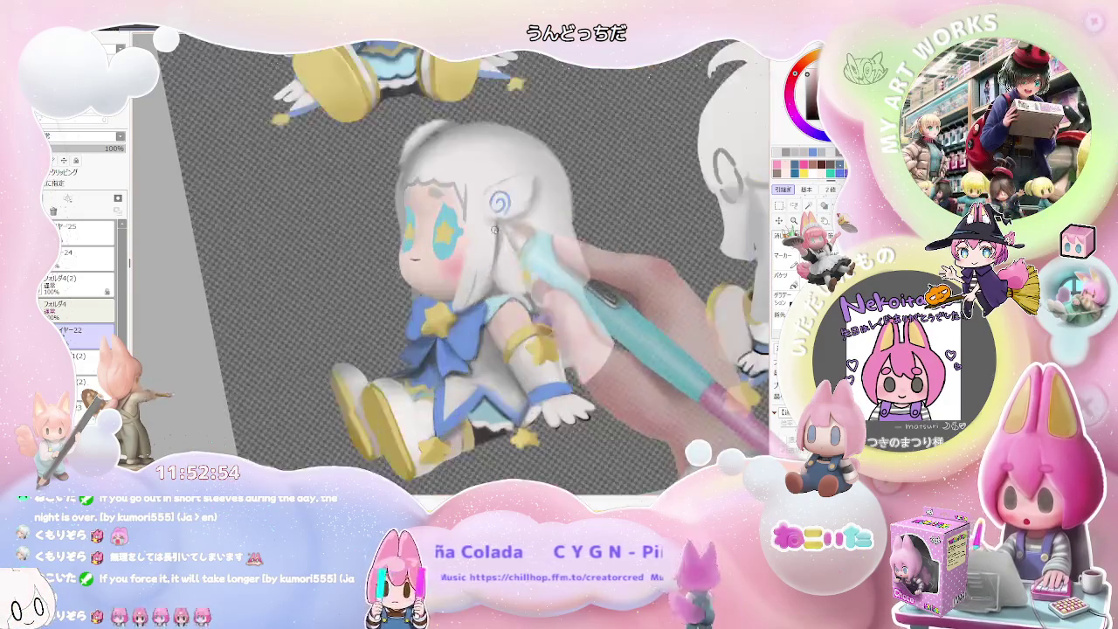
pyautogui.scroll(1, 492, 232)
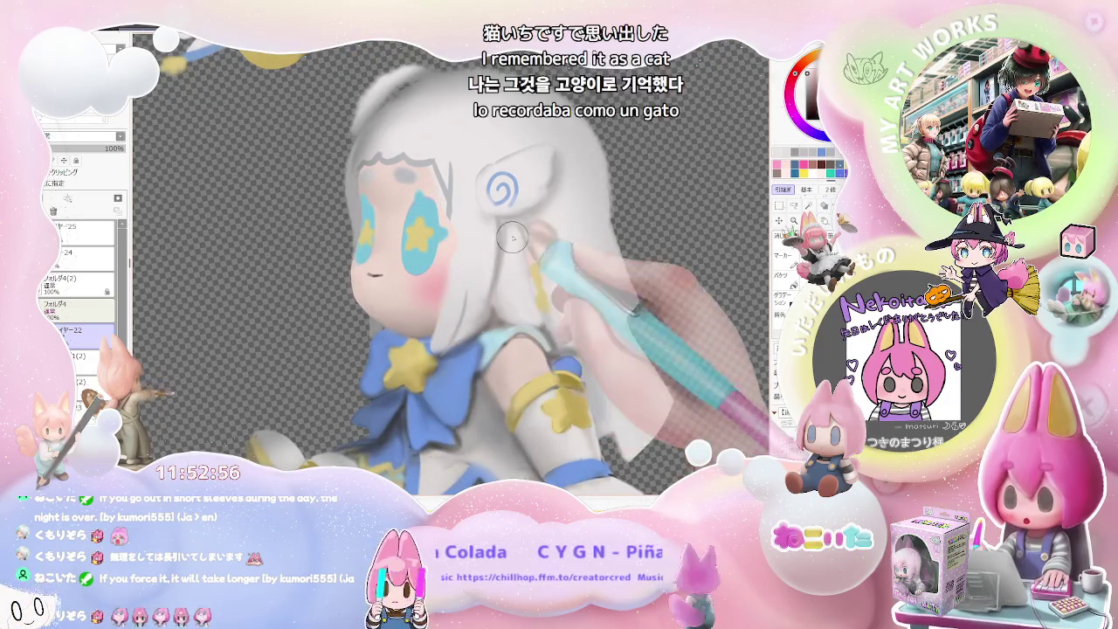
pyautogui.scroll(-2, 496, 301)
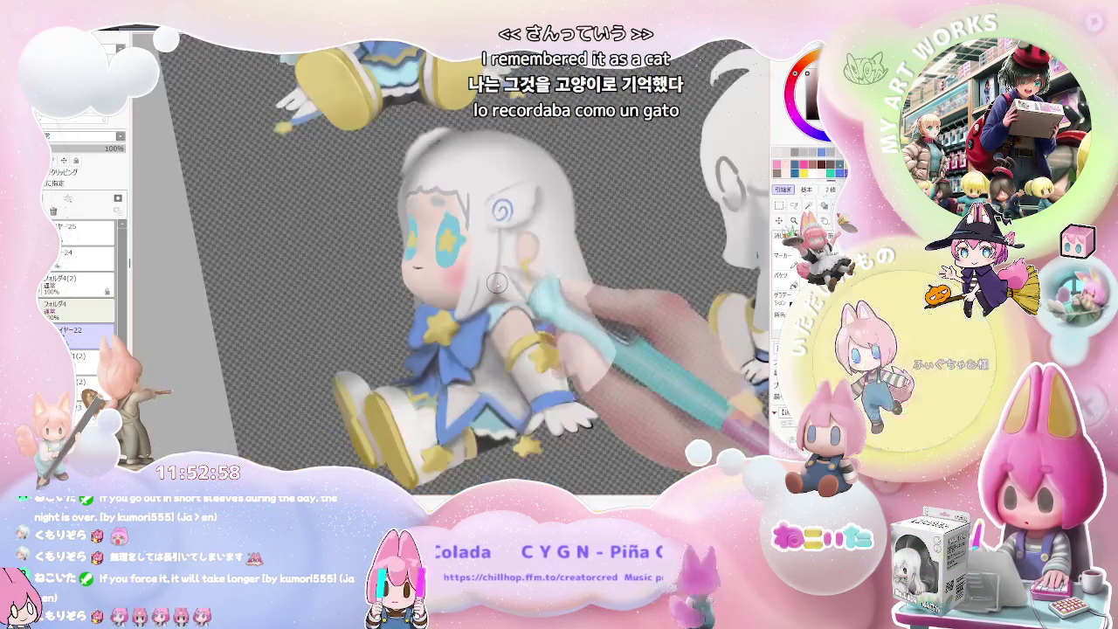
pyautogui.press('End')
pyautogui.press('End')
pyautogui.press('End')
pyautogui.press('End')
pyautogui.scroll(2, 469, 311)
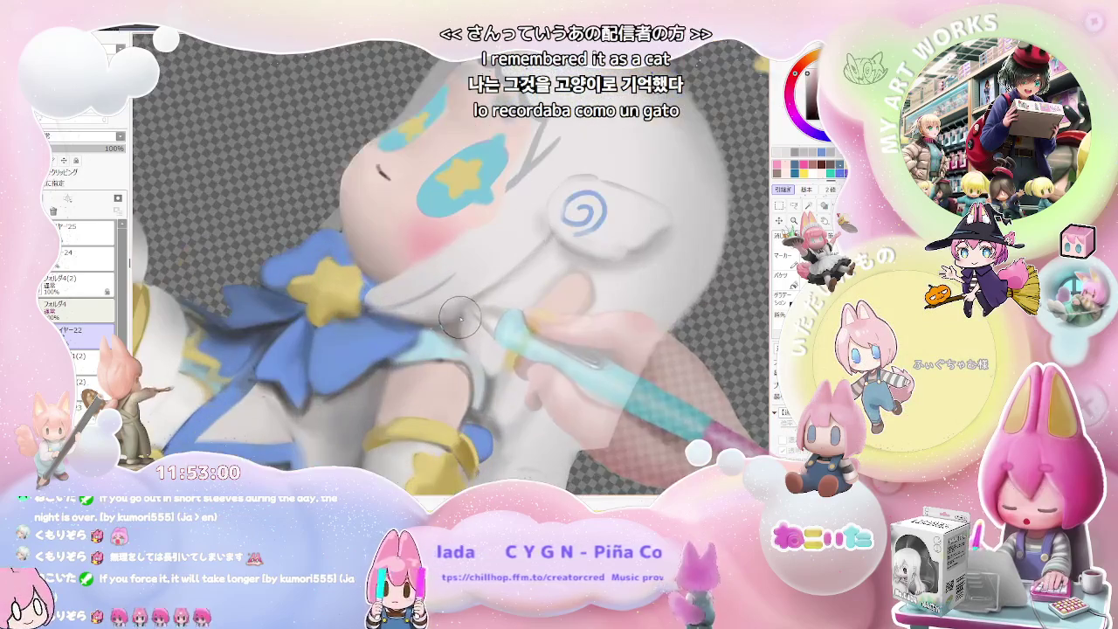
pyautogui.scroll(-2, 458, 314)
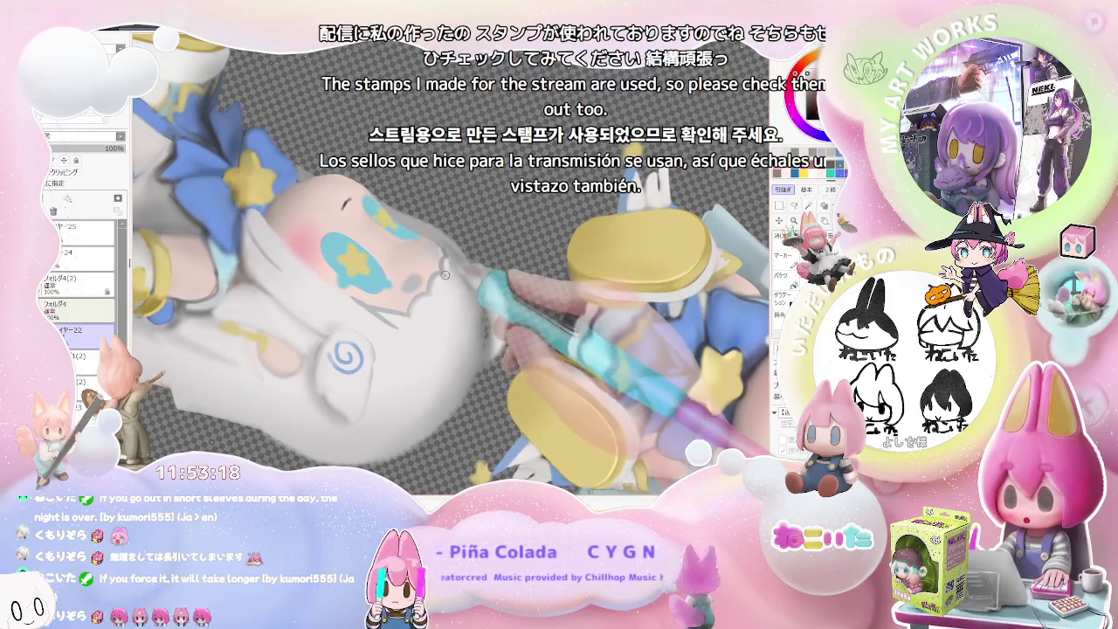
# - Paint soft shading over the side-view figure's face and hair until it is fully shaded
pyautogui.scroll(-3, 445, 260)
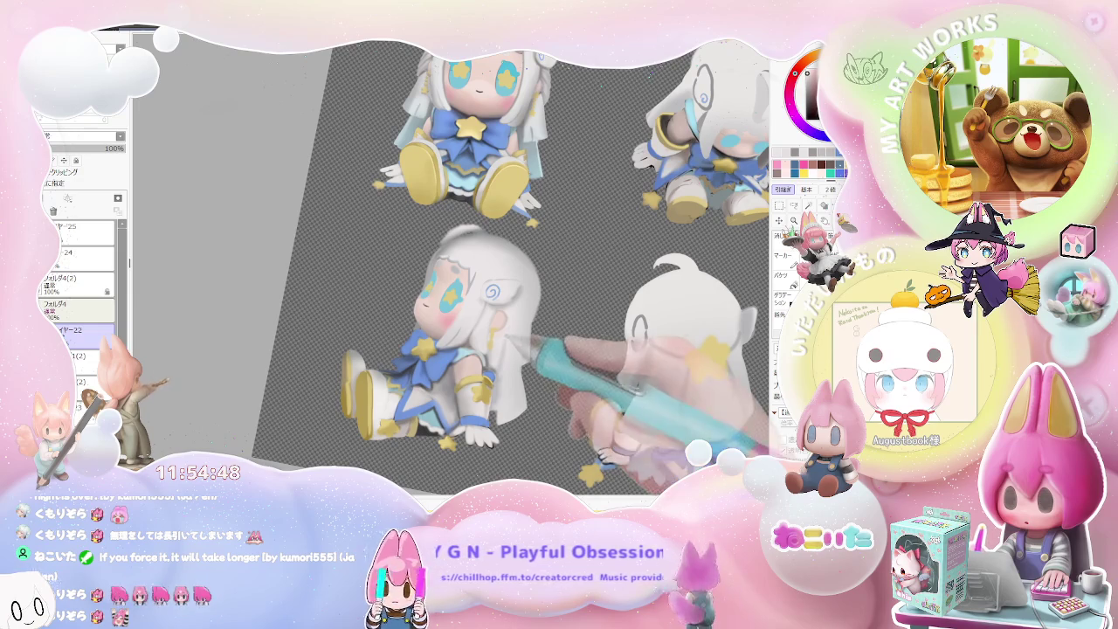
pyautogui.scroll(3, 509, 304)
pyautogui.scroll(1, 489, 288)
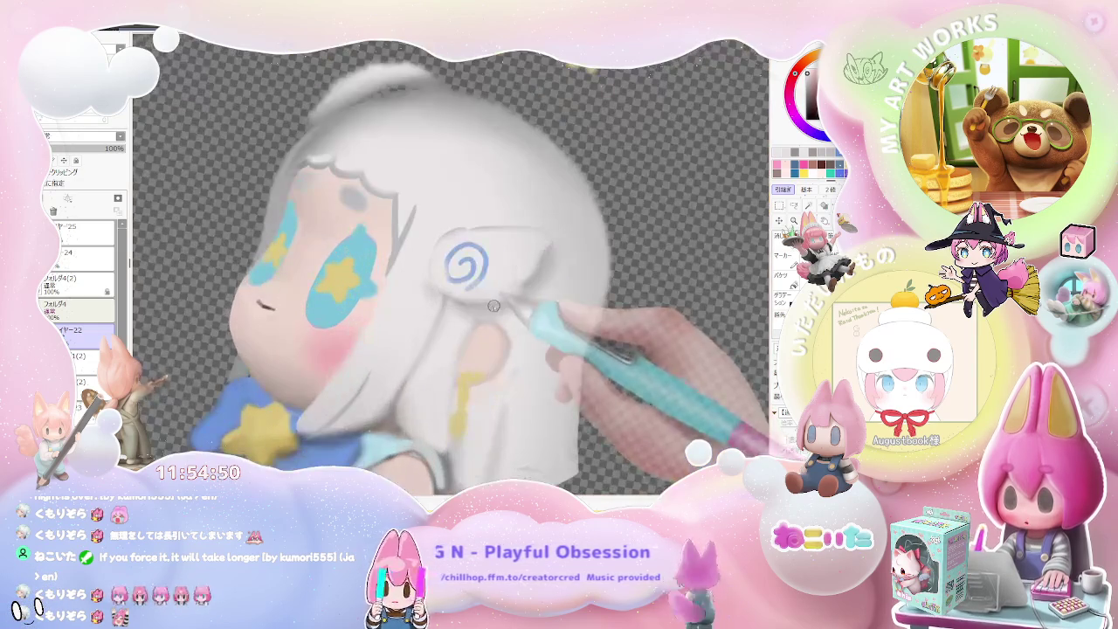
pyautogui.scroll(-1, 443, 268)
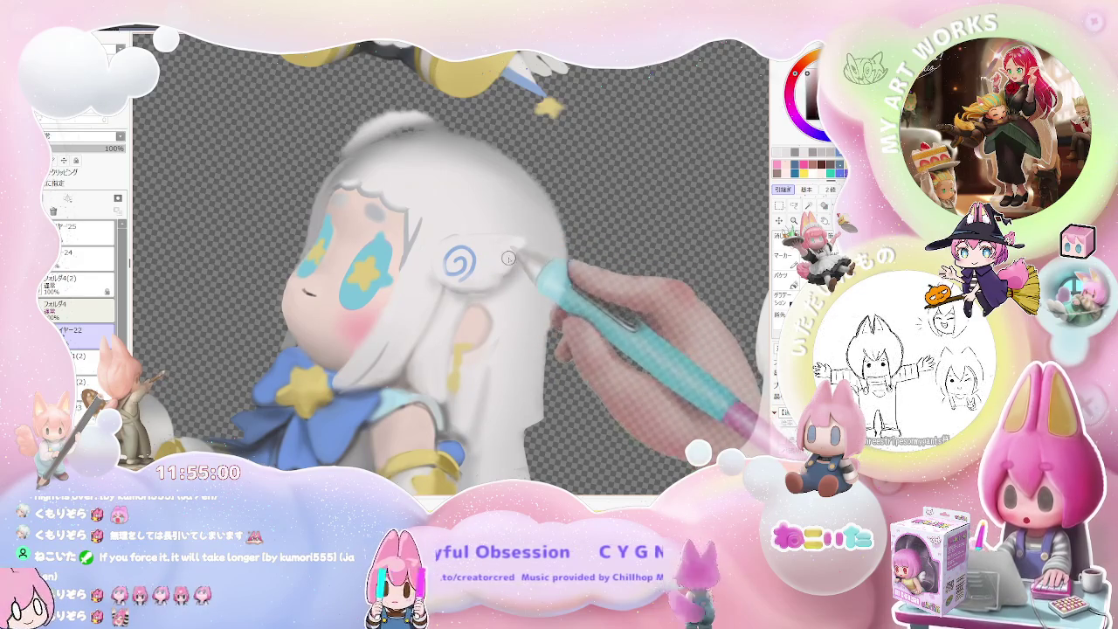
pyautogui.scroll(-3, 511, 264)
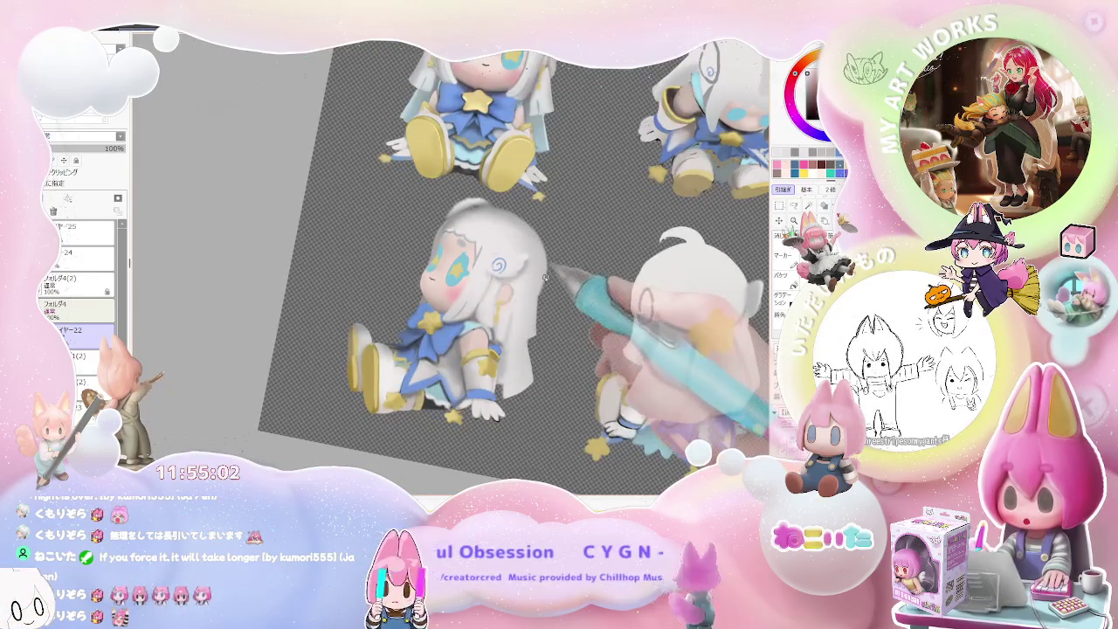
pyautogui.moveTo(545, 278); pyautogui.dragTo(509, 322)
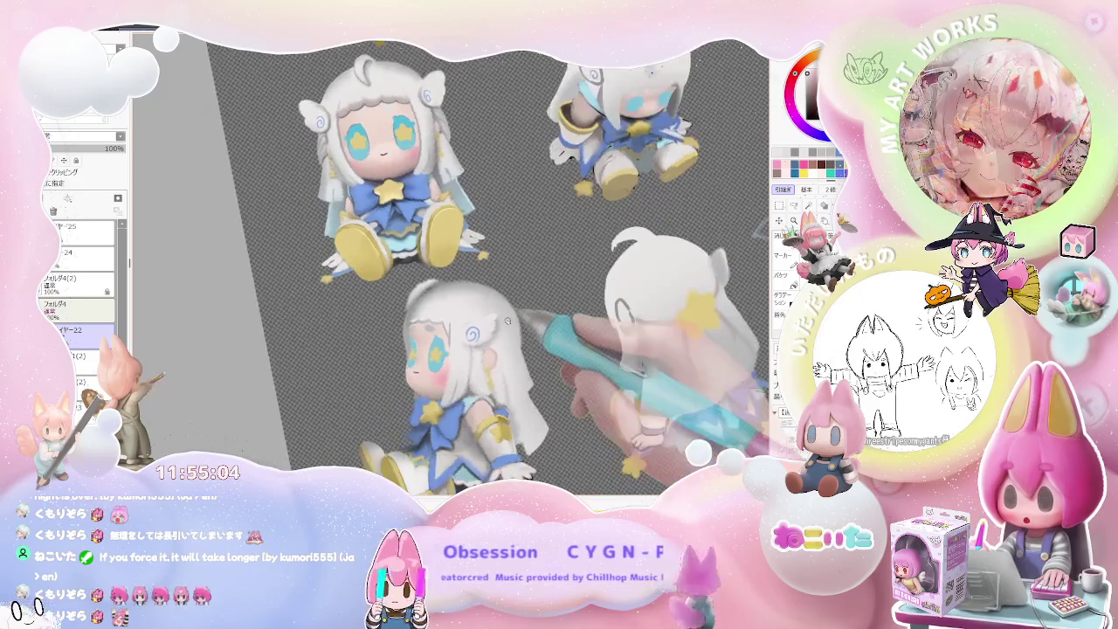
pyautogui.scroll(3, 510, 322)
pyautogui.scroll(3, 454, 330)
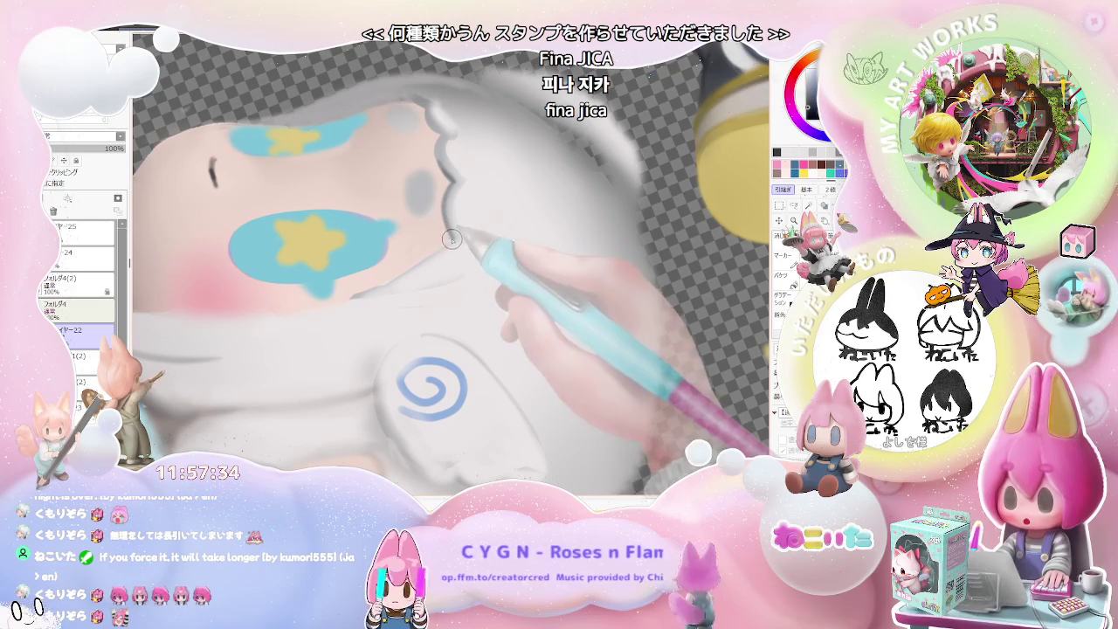
# - Set the brush size to 29 and shade along the side figure's wavy hair outline
pyautogui.press('[')
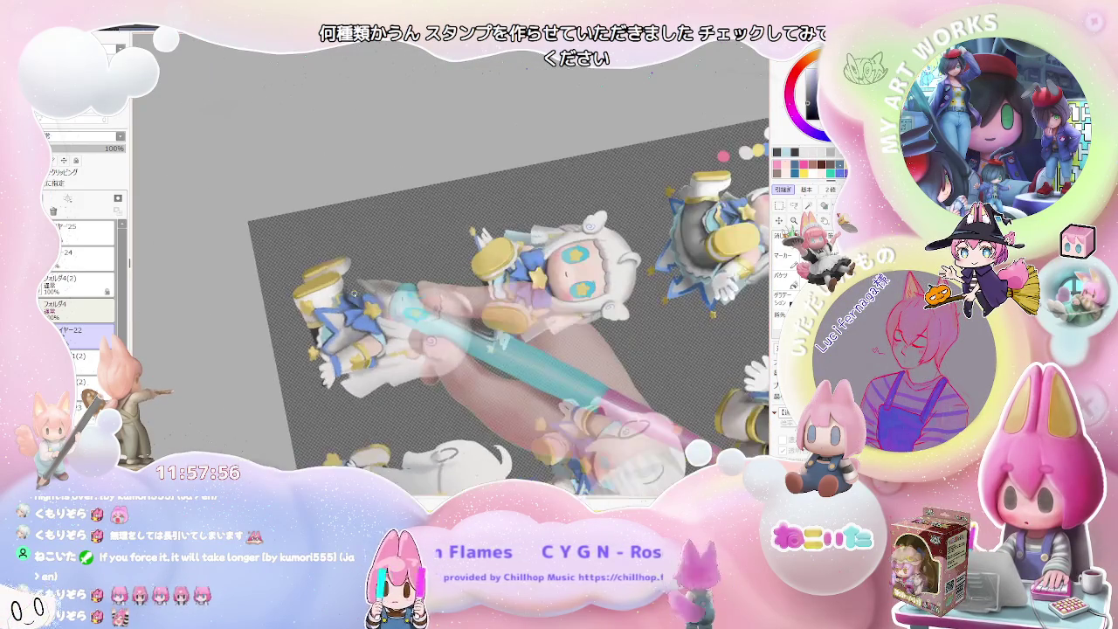
# - Zoom into the side figure's arm and shade the sleeve, wing cuff and star ornament
pyautogui.scroll(5, 389, 378)
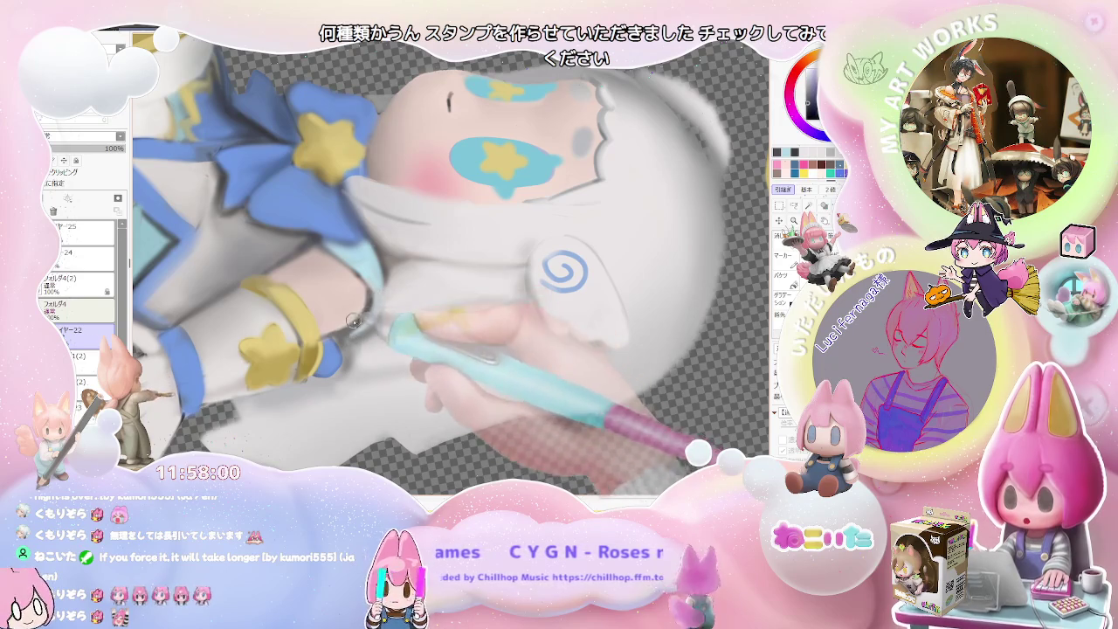
pyautogui.scroll(-5, 353, 325)
pyautogui.scroll(3, 425, 319)
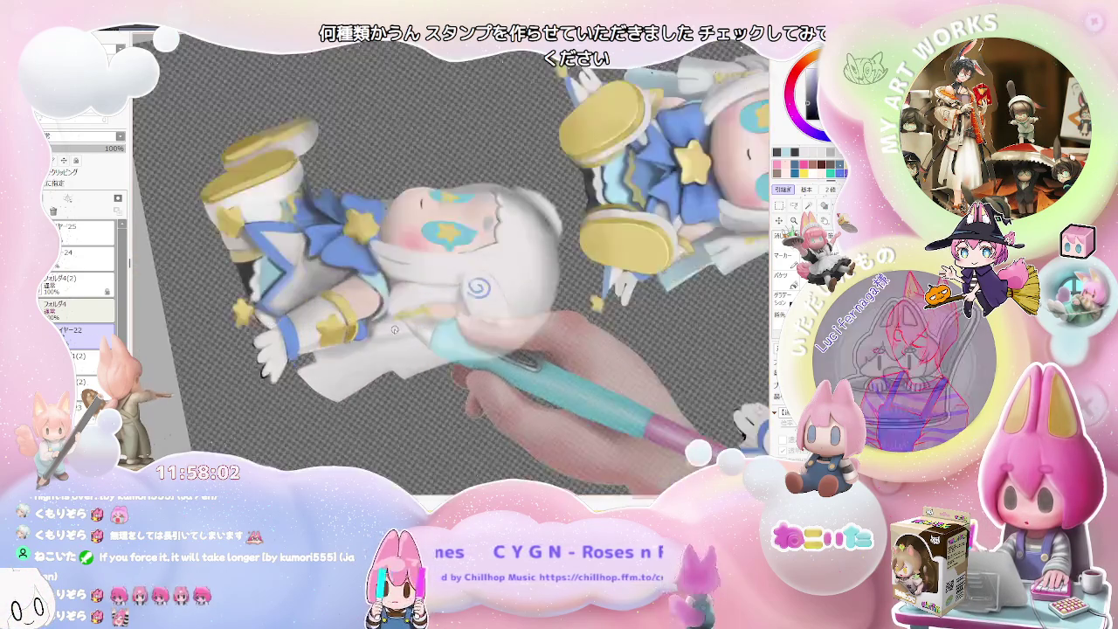
pyautogui.scroll(3, 393, 319)
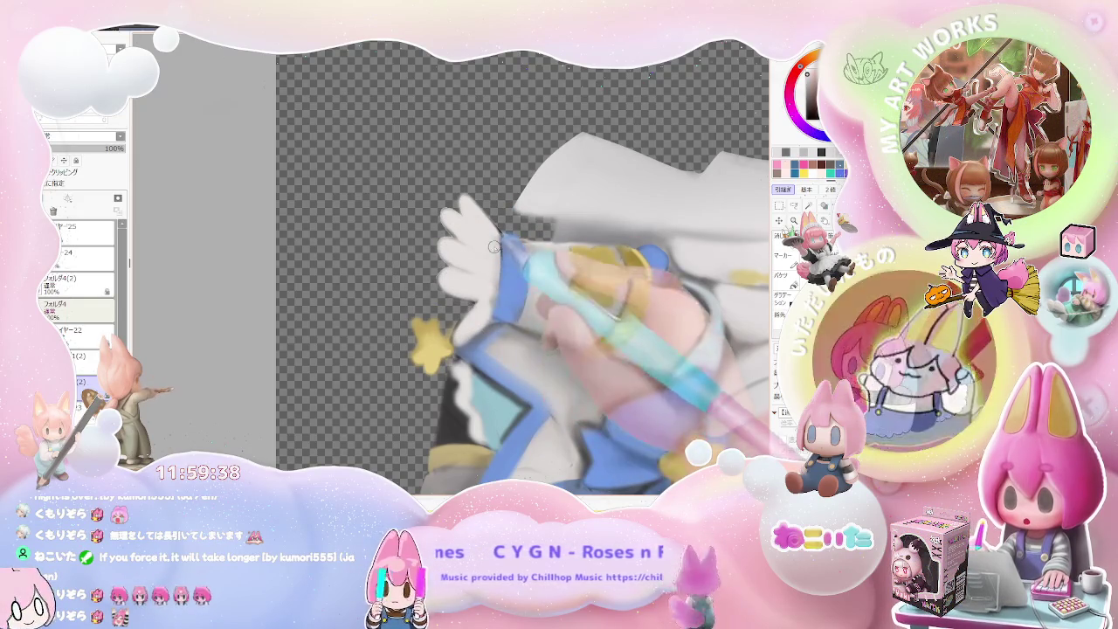
pyautogui.hotkey('ctrl', '-')
pyautogui.hotkey('ctrl', '-')
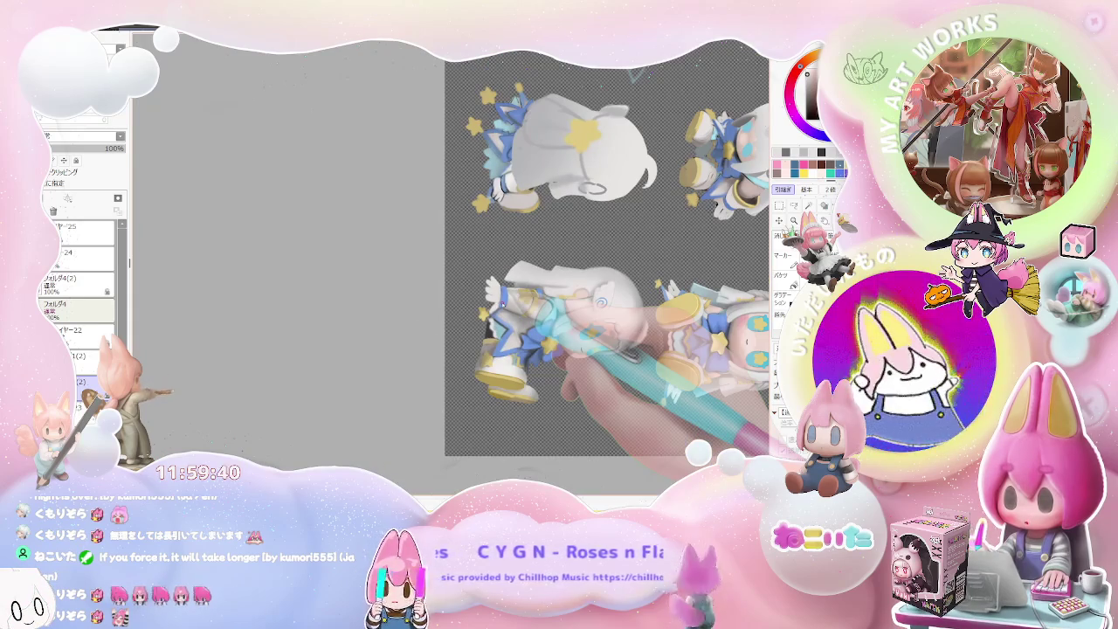
pyautogui.press('End')
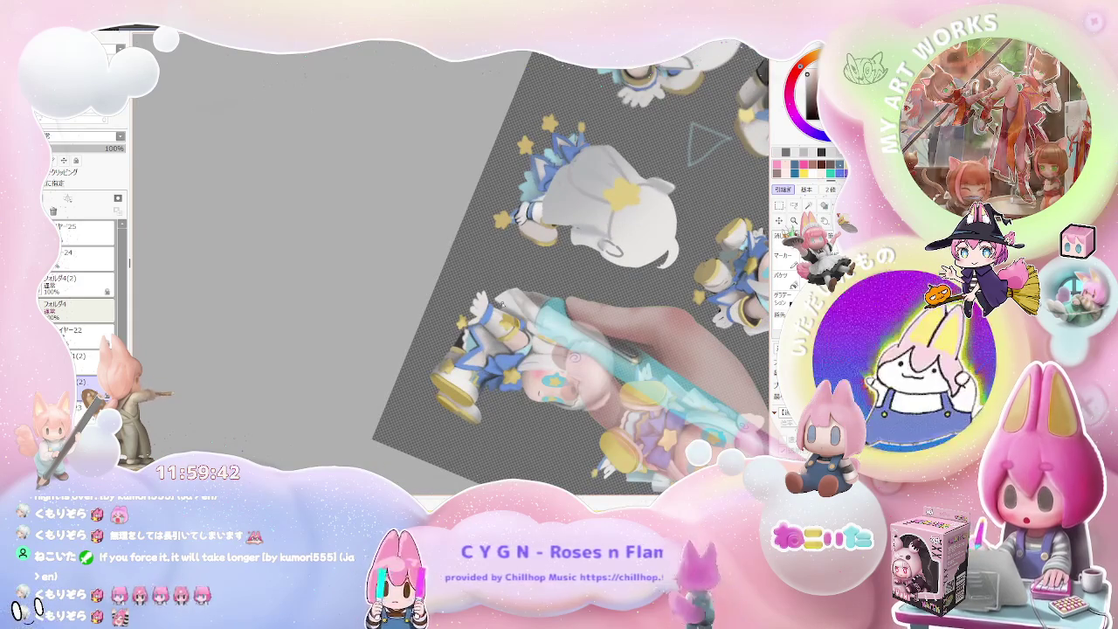
pyautogui.hotkey('ctrl', '+')
pyautogui.hotkey('ctrl', '+')
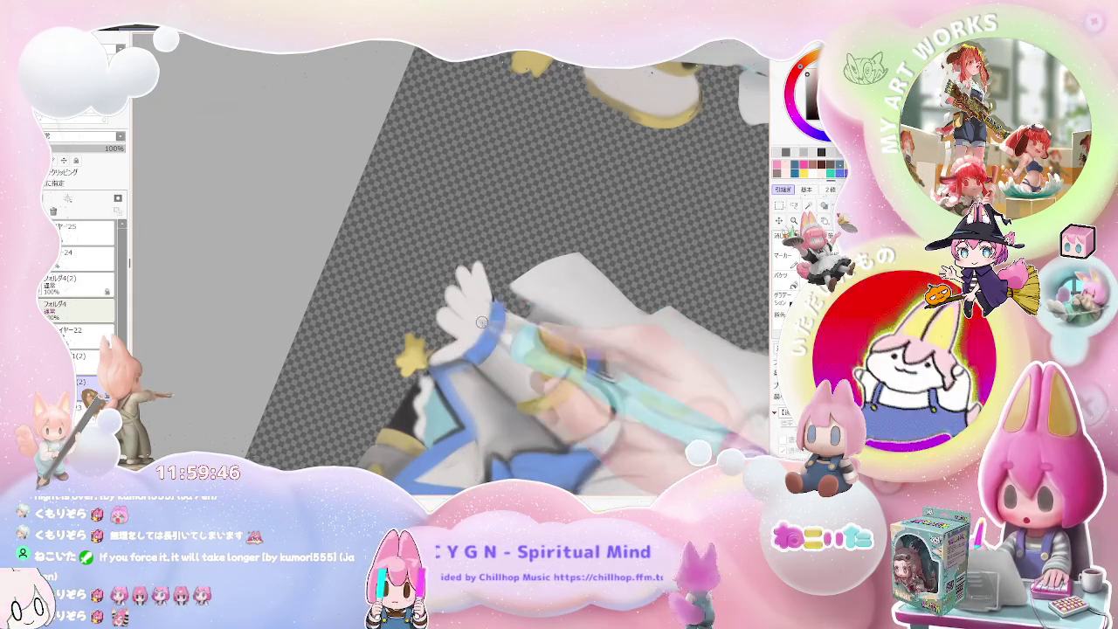
pyautogui.hotkey('ctrl', '-')
pyautogui.hotkey('ctrl', '-')
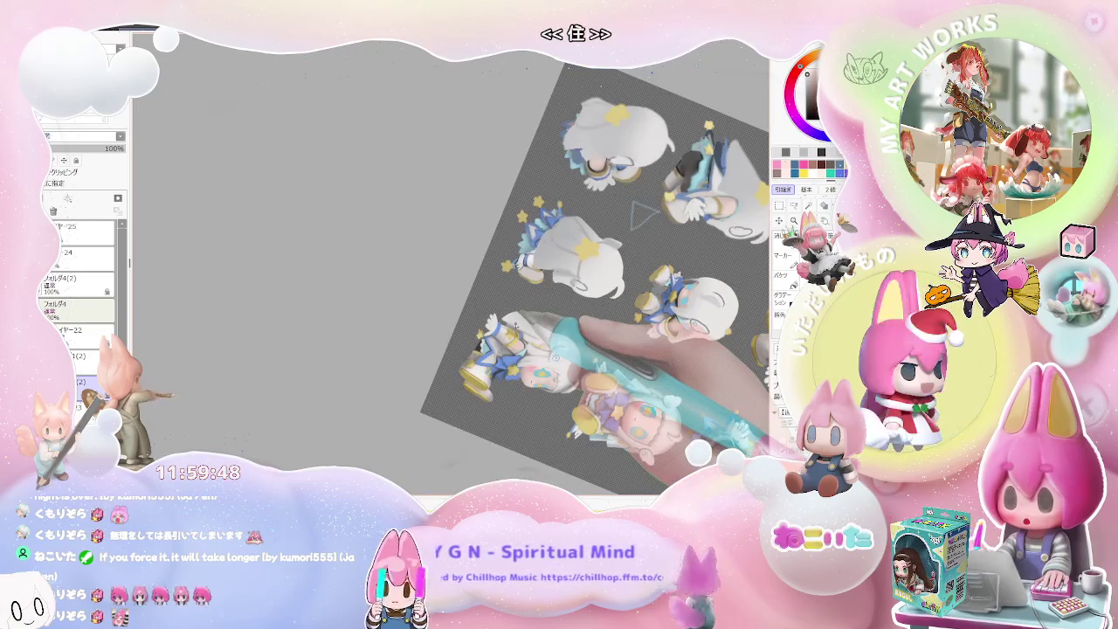
pyautogui.hotkey('ctrl', '+')
pyautogui.hotkey('ctrl', '+')
pyautogui.hotkey('ctrl', '+')
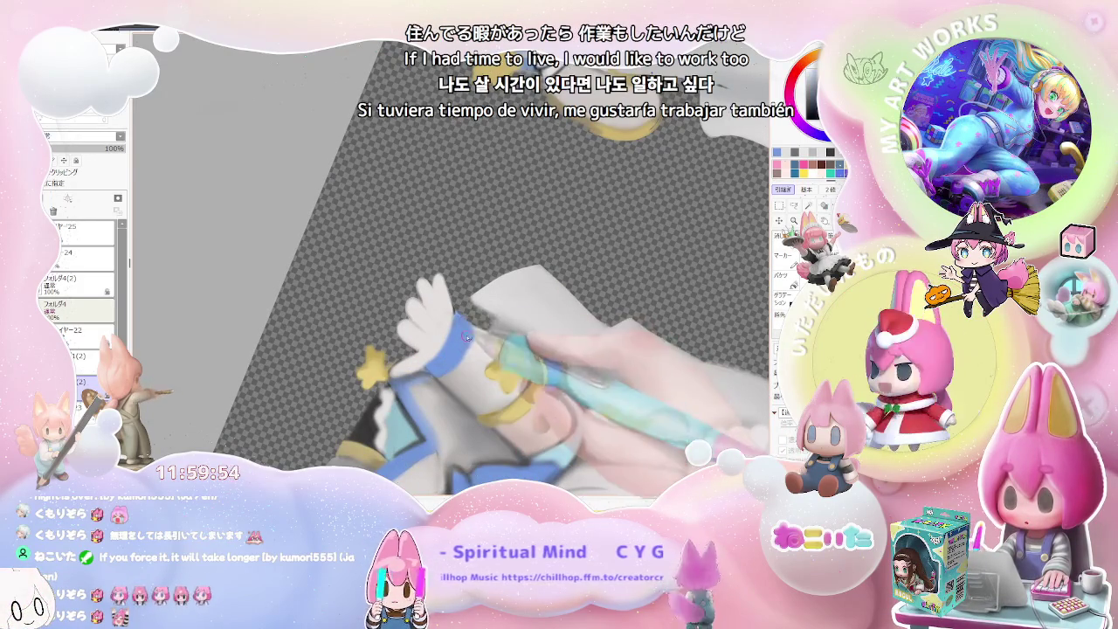
pyautogui.hotkey('ctrl', '-')
pyautogui.hotkey('ctrl', '-')
pyautogui.press('End')
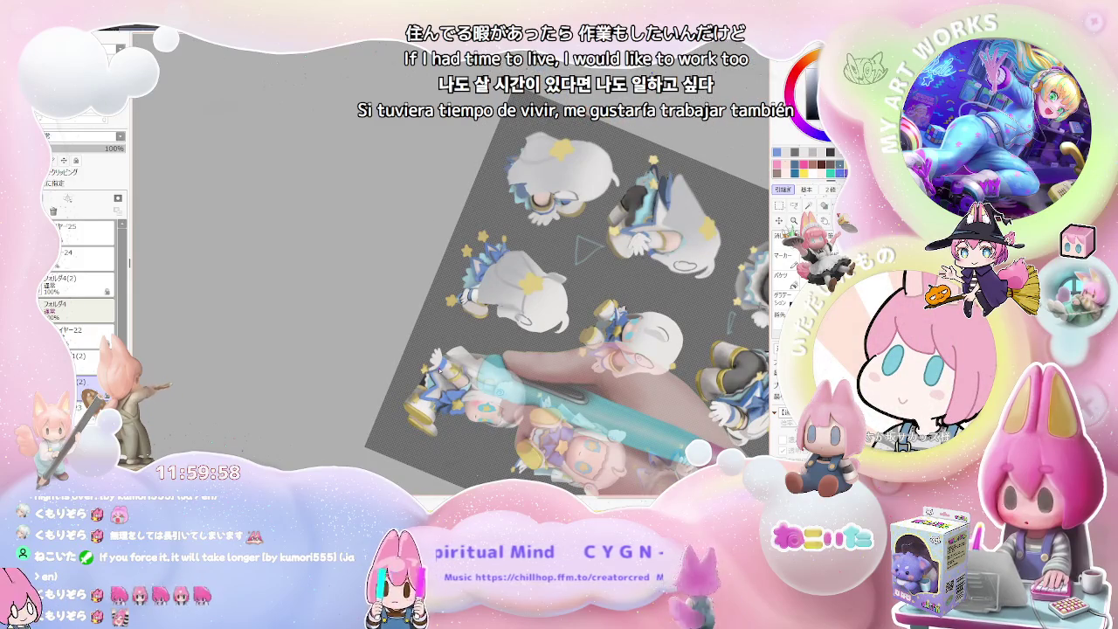
pyautogui.moveTo(458, 380)
pyautogui.mouseDown()
pyautogui.moveTo(430, 354)
pyautogui.moveTo(408, 431)
pyautogui.moveTo(411, 421)
pyautogui.moveTo(501, 442)
pyautogui.moveTo(489, 454)
pyautogui.moveTo(496, 443)
pyautogui.mouseUp()
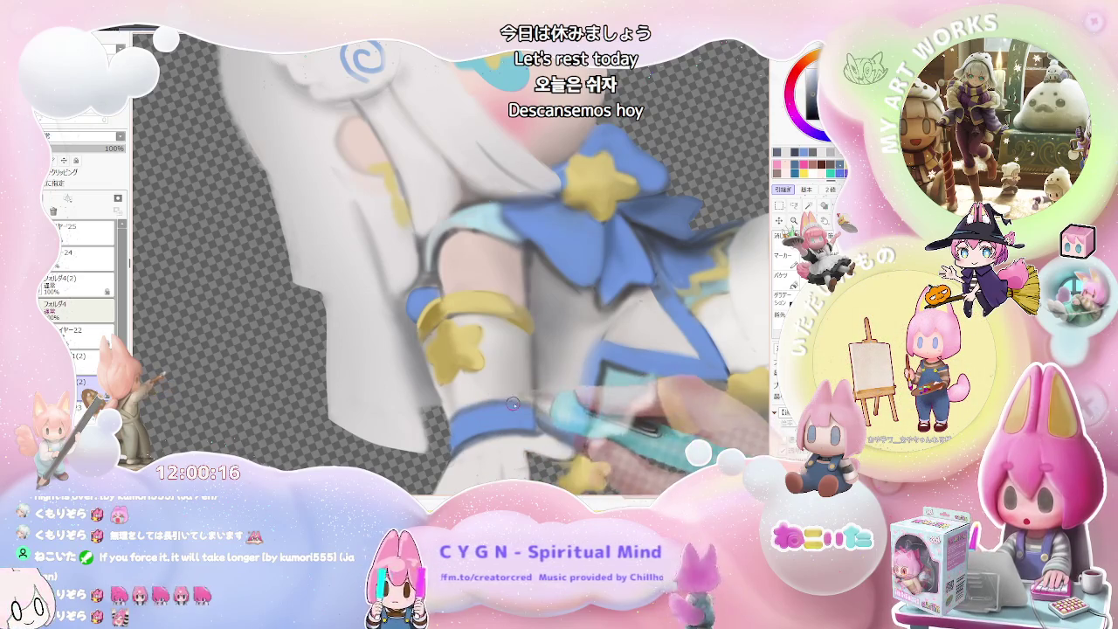
pyautogui.moveTo(459, 410)
pyautogui.mouseDown()
pyautogui.moveTo(572, 420)
pyautogui.moveTo(469, 441)
pyautogui.mouseUp()
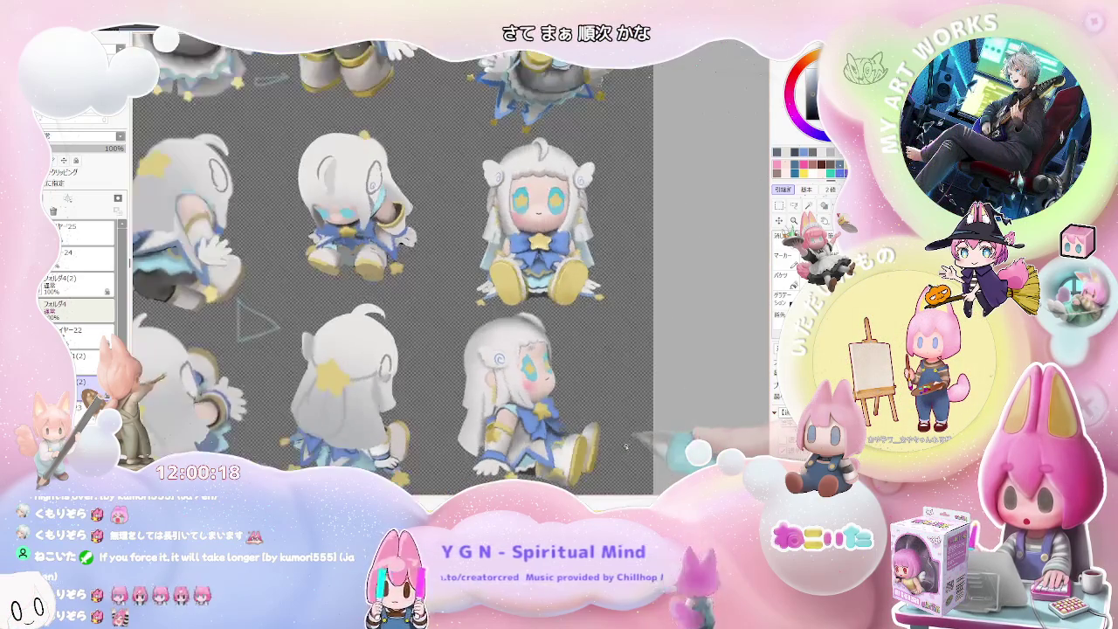
# - Zoom out so the full 3x3 grid of nine chibi figures is visible
pyautogui.hotkey('ctrl', '-')
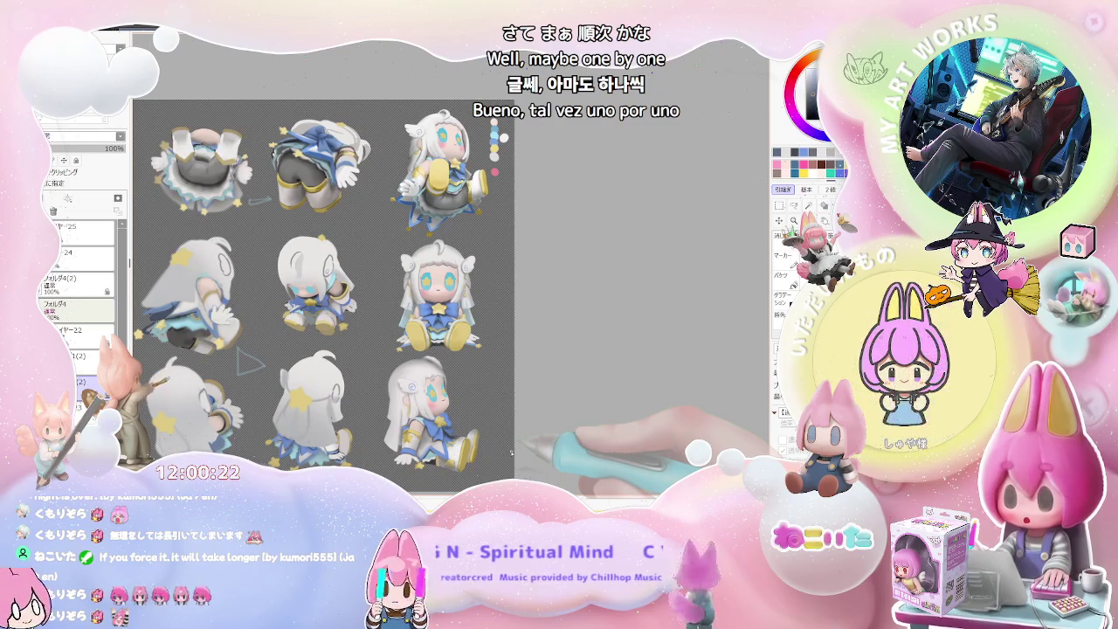
pyautogui.hotkey('ctrl', '+')
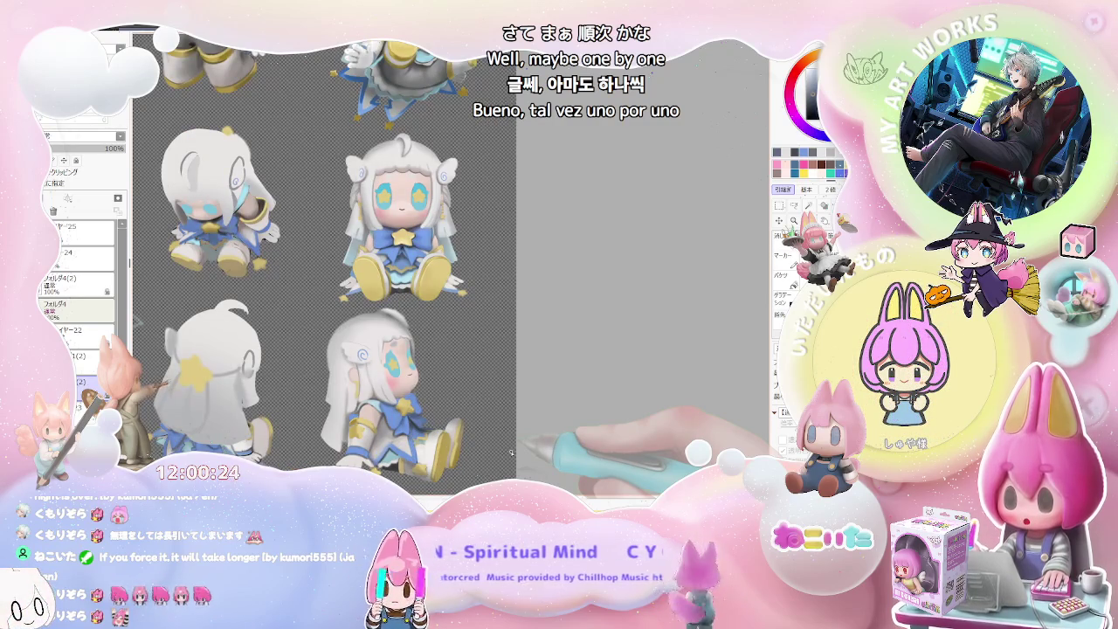
pyautogui.hotkey('ctrl', '-')
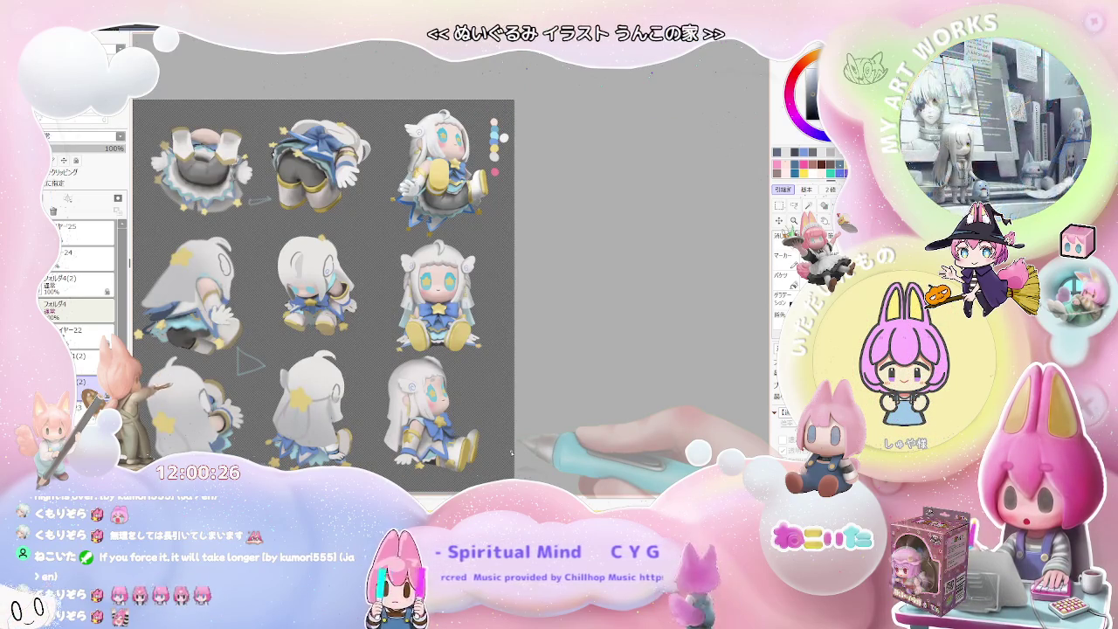